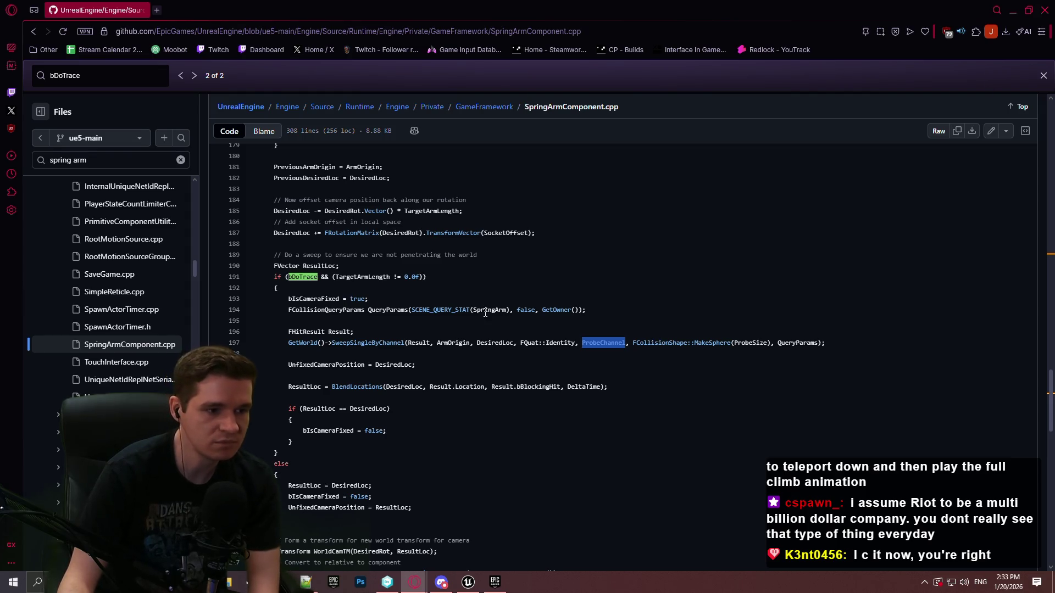
Step: Scroll through SphereTraceSingle in KismetSystemLibrary.cpp to review its sweep code
scroll(525, 304, "down", 3)
scroll(525, 308, "down", 3)
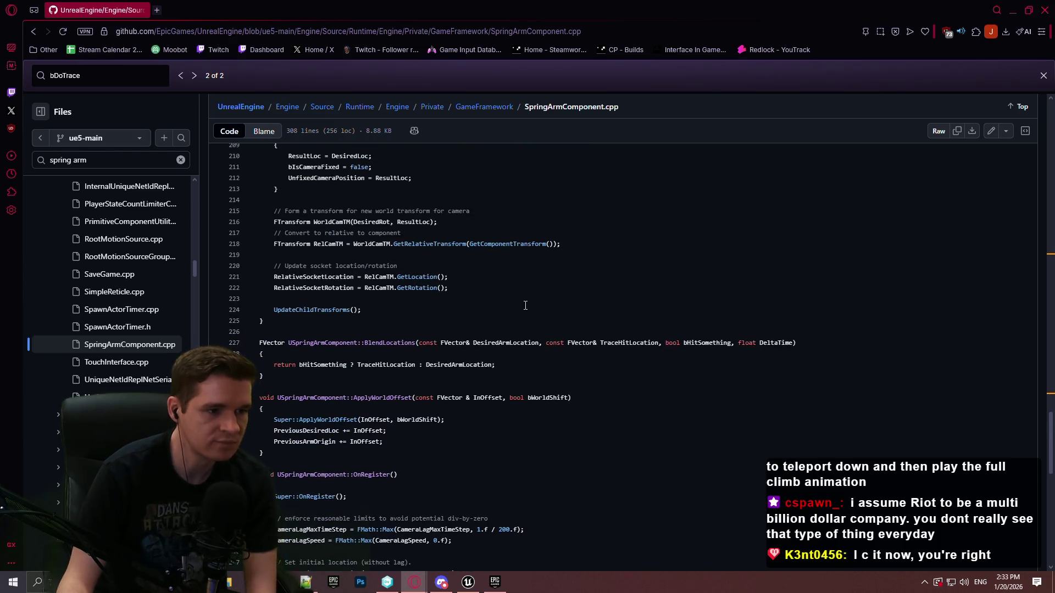
scroll(528, 318, "down", 5)
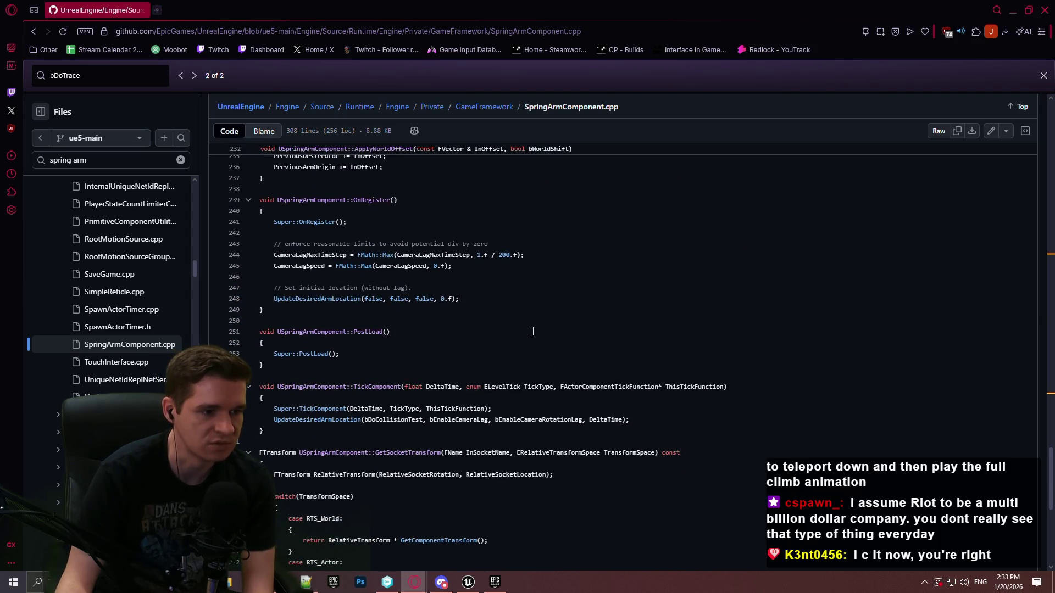
scroll(531, 324, "up", 1)
scroll(531, 324, "down", 4)
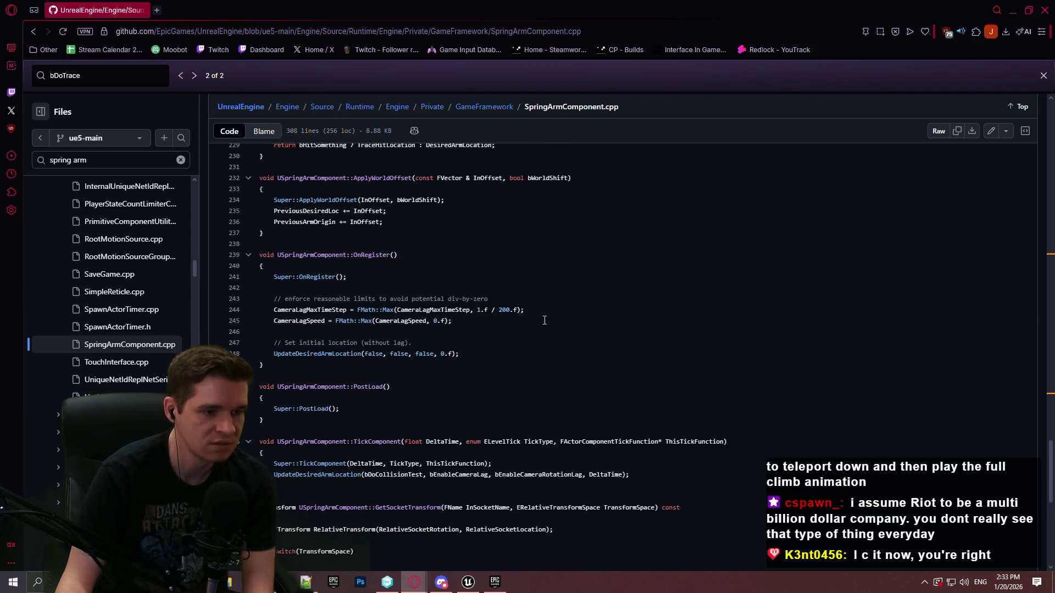
scroll(549, 325, "down", 1)
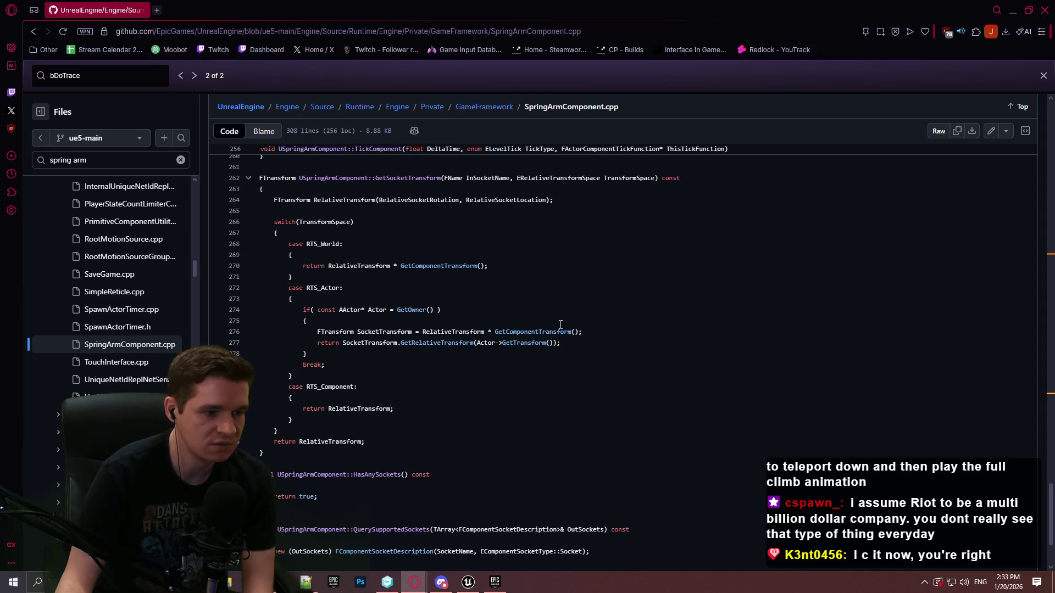
scroll(643, 328, "up", 10)
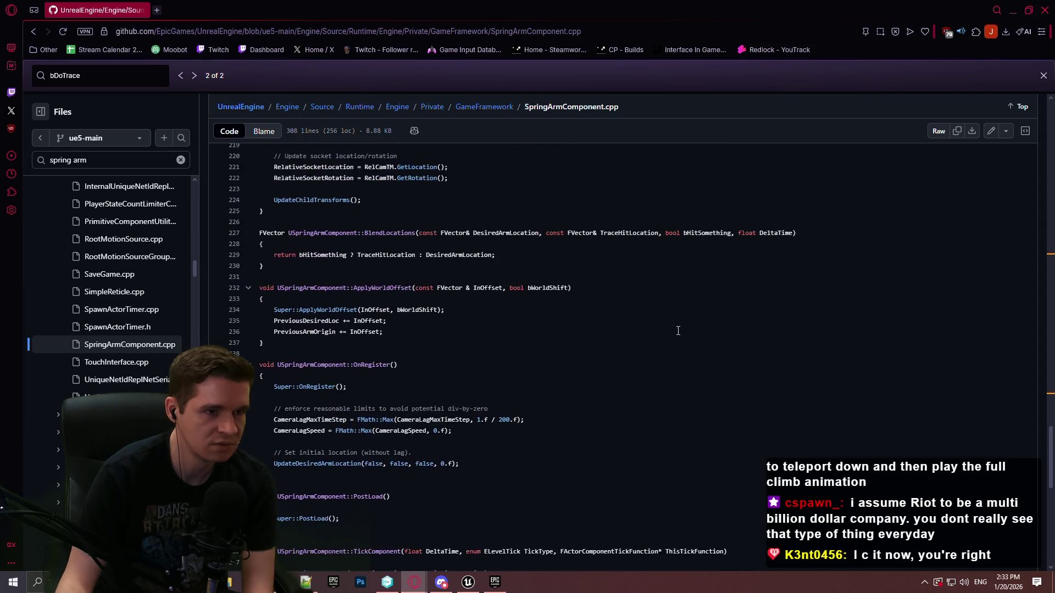
scroll(679, 326, "up", 5)
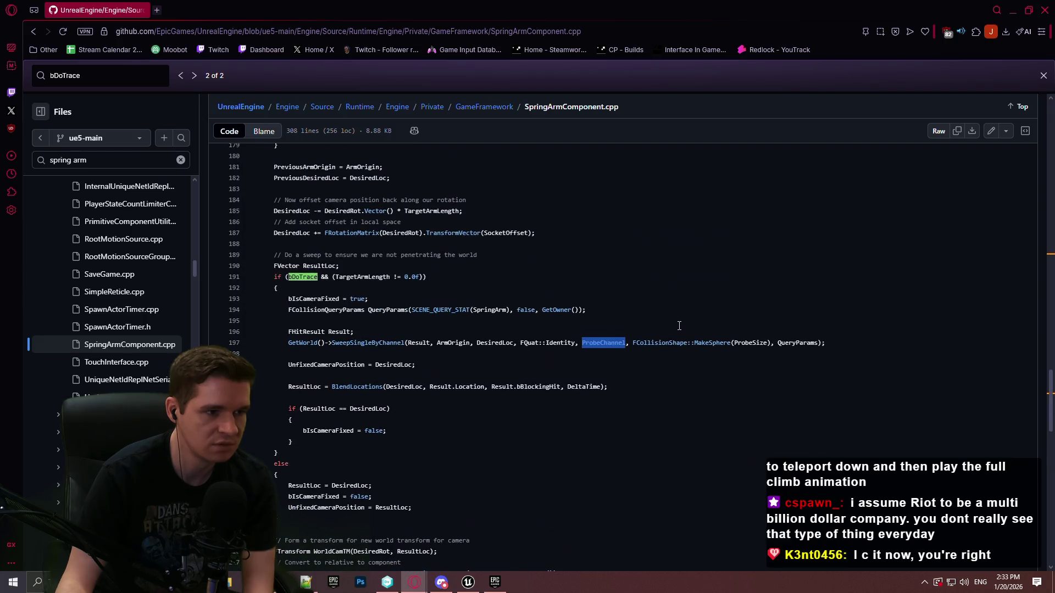
scroll(679, 325, "down", 1)
Step: Select the bDoTrace condition on line 191 and scan across the sweep lines
left_click(448, 239)
left_click(439, 221)
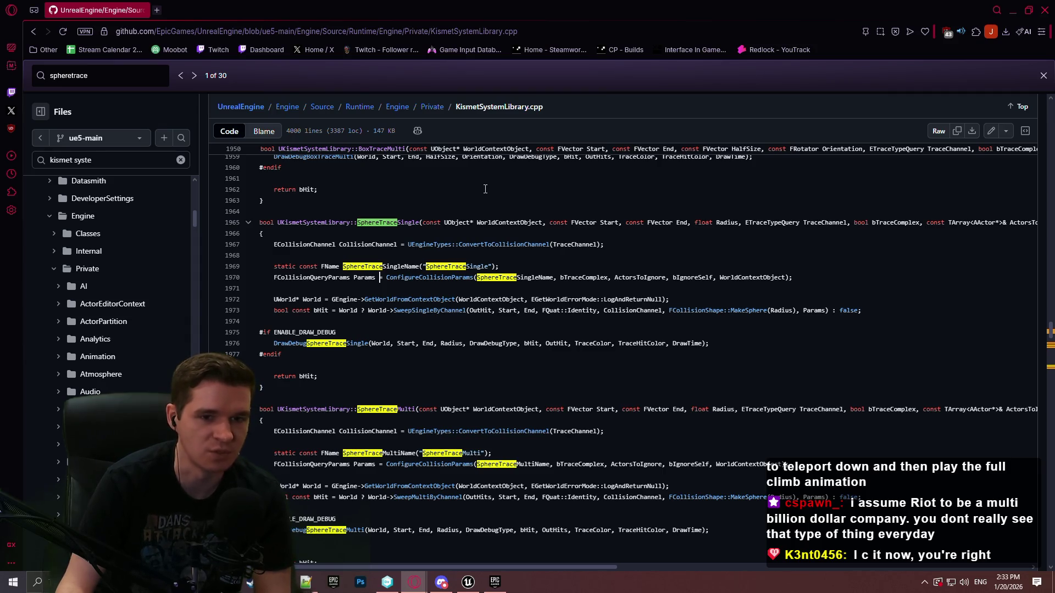
mouse_move(516, 569)
left_mouse_down()
mouse_move(836, 577)
mouse_move(512, 555)
left_mouse_up()
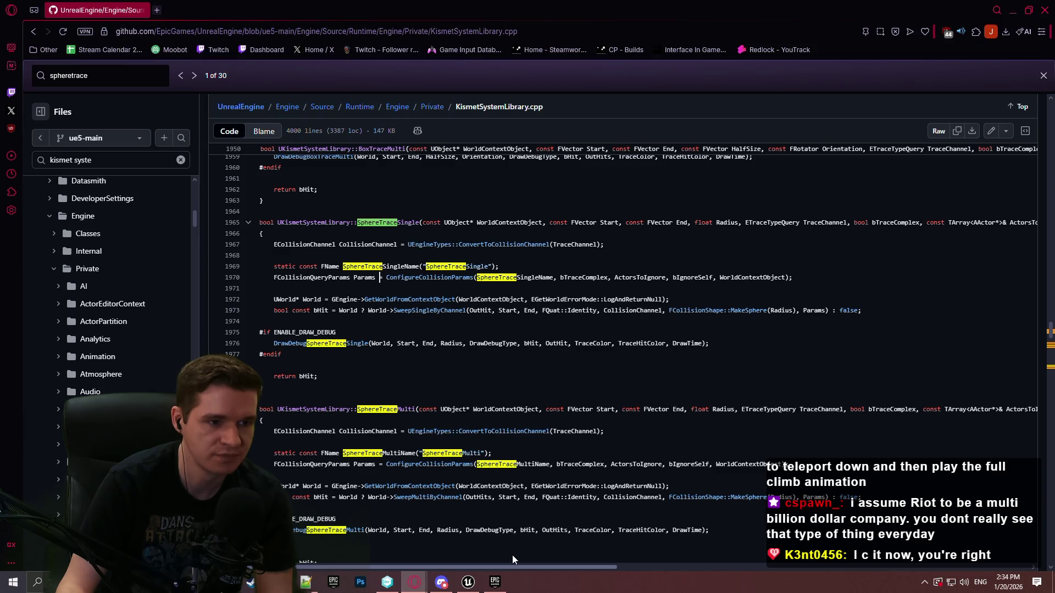
scroll(514, 552, "right", 1)
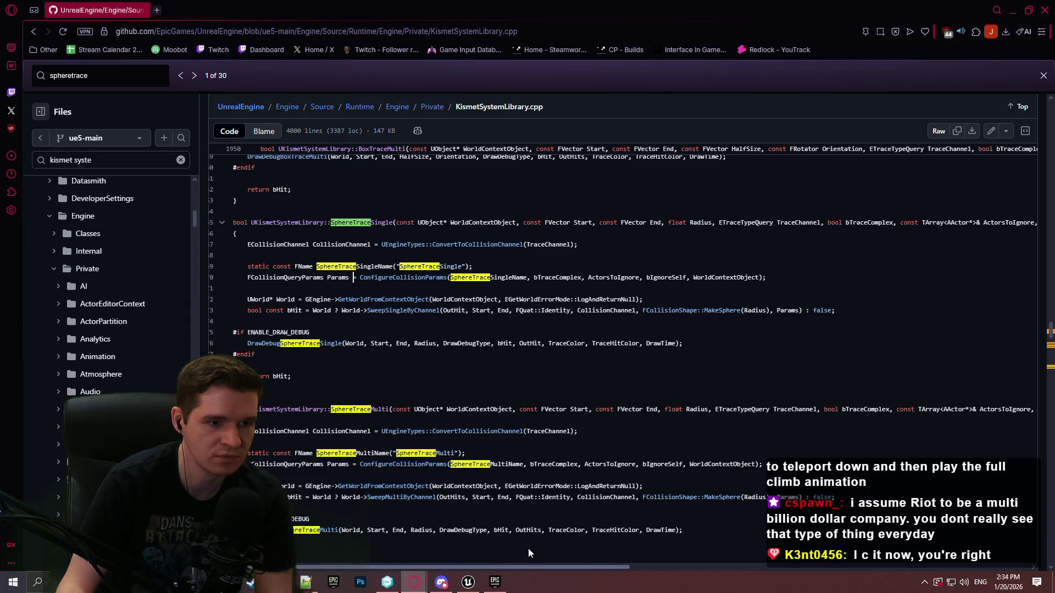
scroll(529, 547, "left", 1)
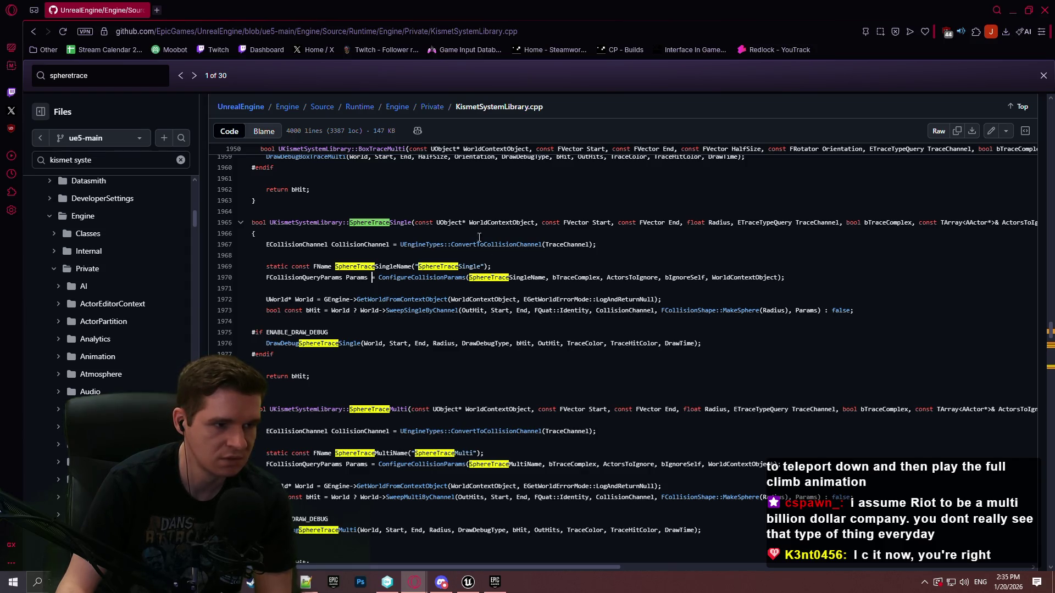
Step: Show ConfigureCollisionParams references, clear the spheretrace search, and close the source window
left_click(384, 278)
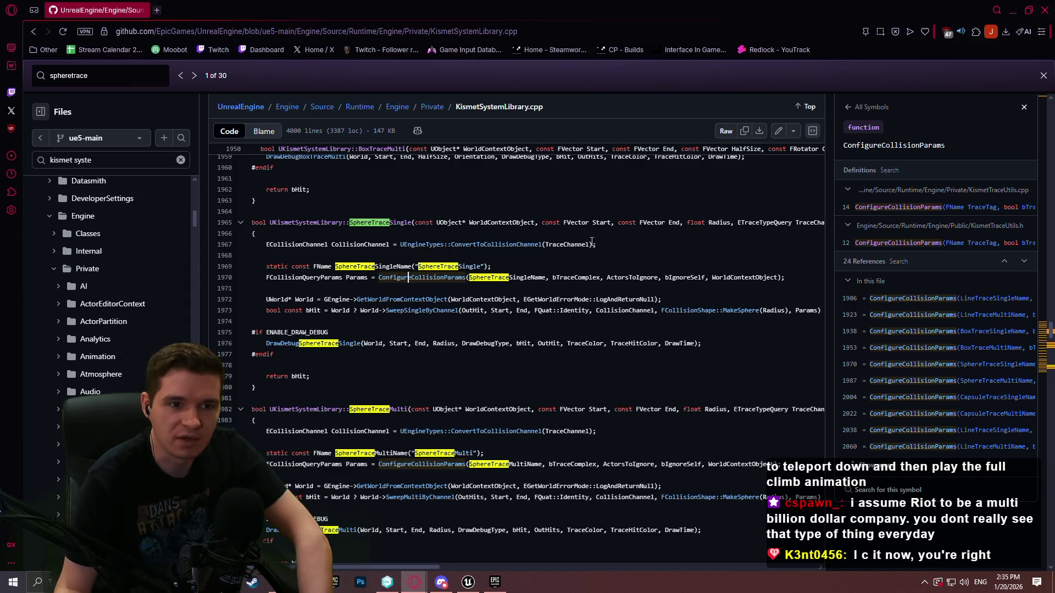
left_click(1043, 76)
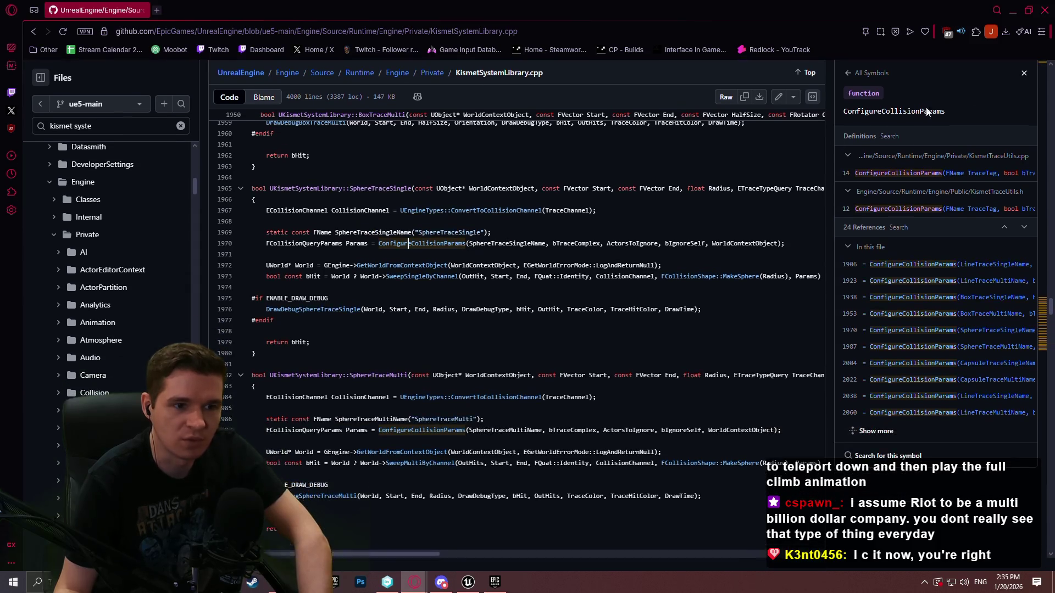
left_click(1040, 12)
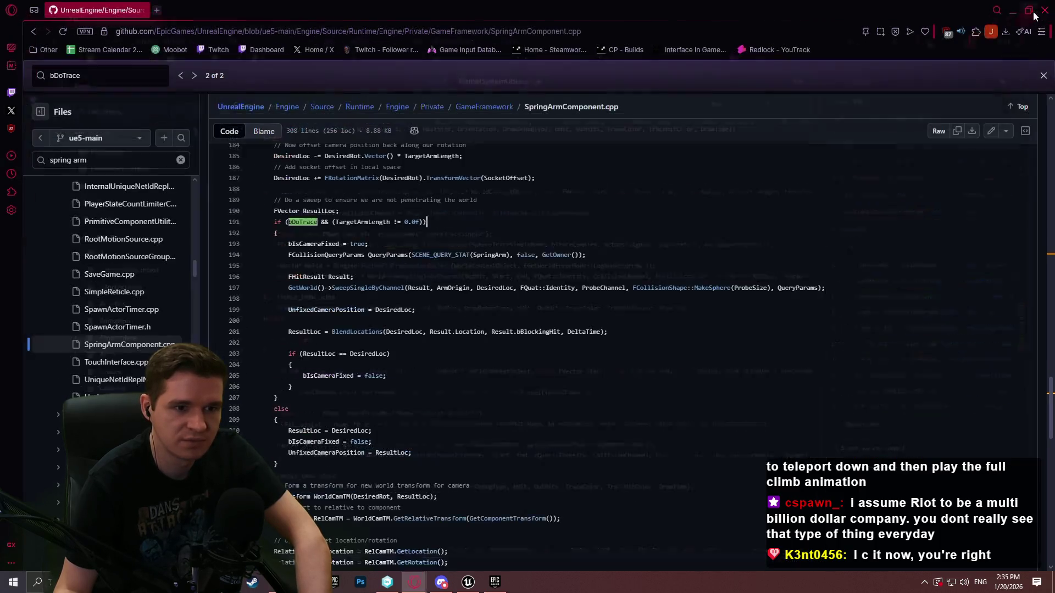
Step: Inspect the sweep call's FCollisionShape::MakeSphere arguments on line 197, then close the browser
left_click(790, 286)
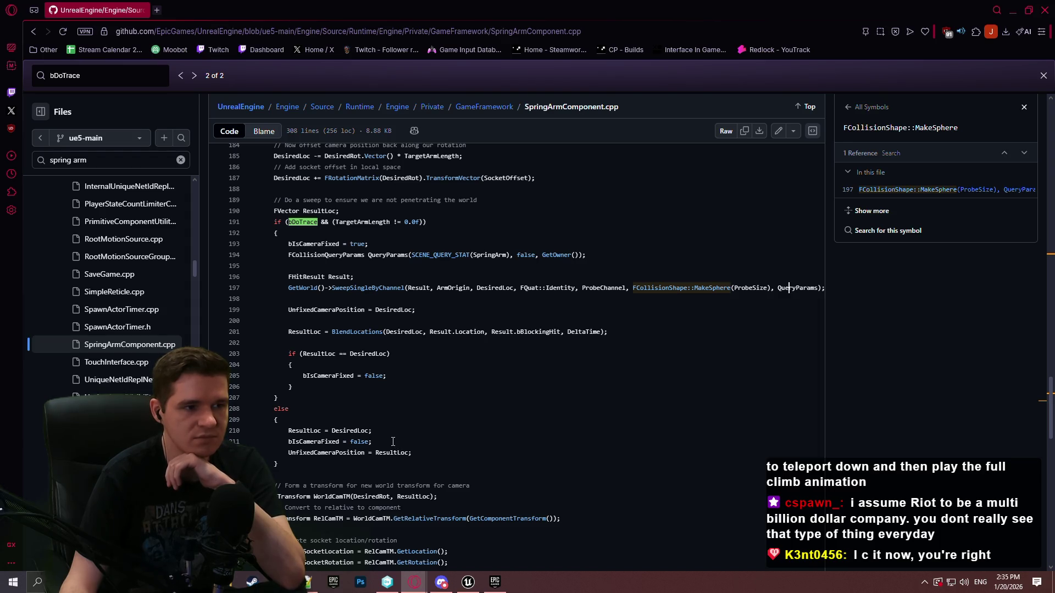
scroll(380, 411, "up", 1)
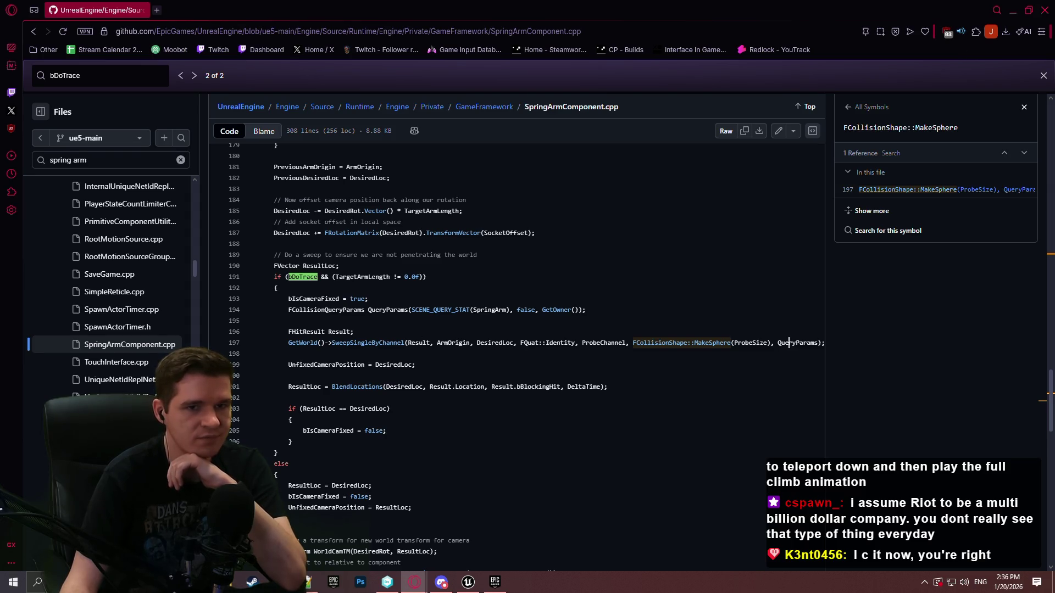
left_click(1047, 10)
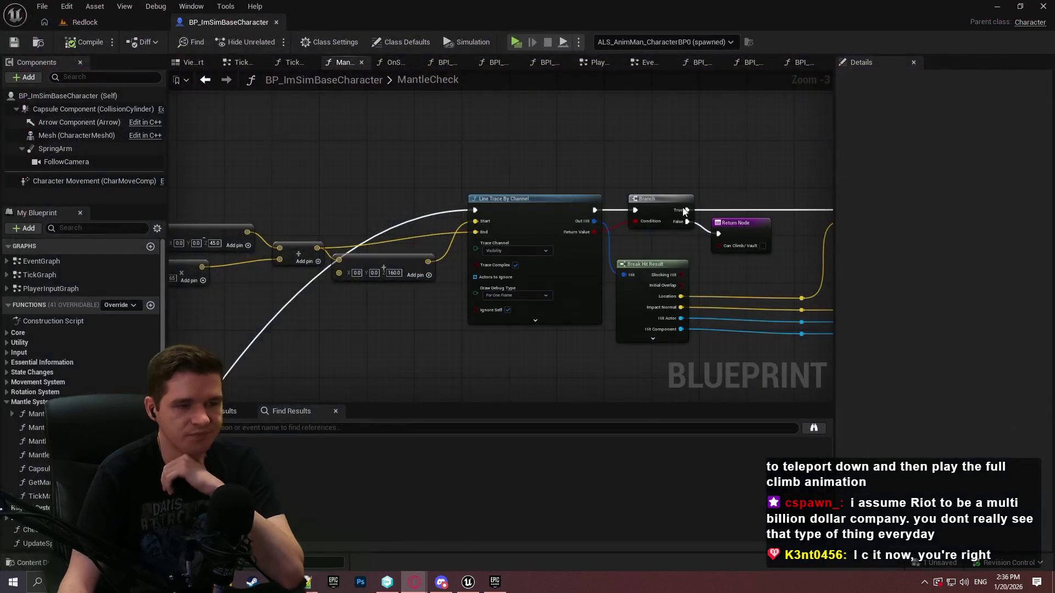
Step: Set the Line Trace By Channel's Draw Debug Type to None and return to the Redlock level
left_click(516, 297)
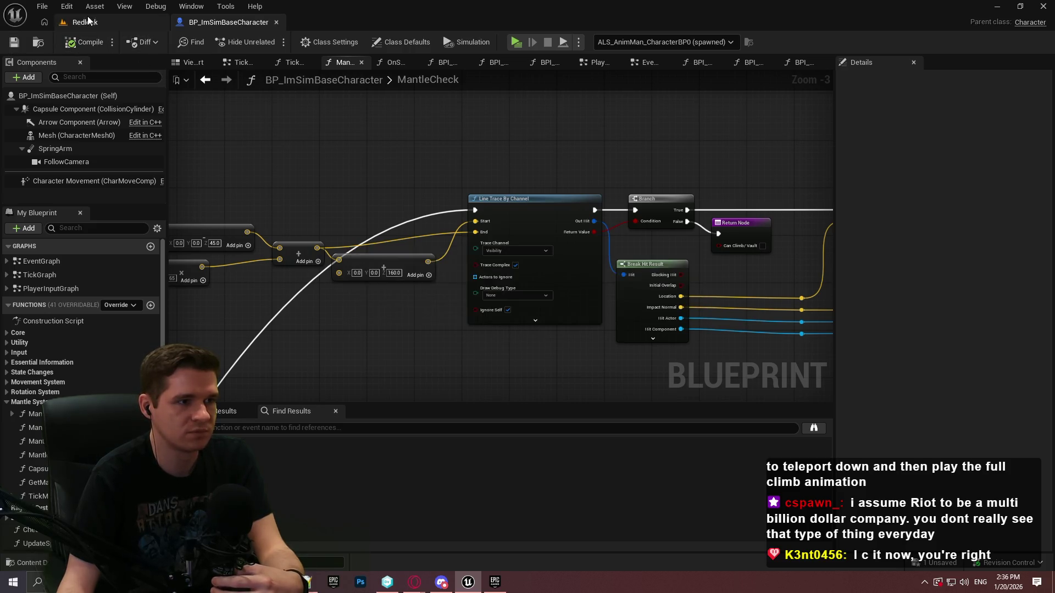
left_click(85, 22)
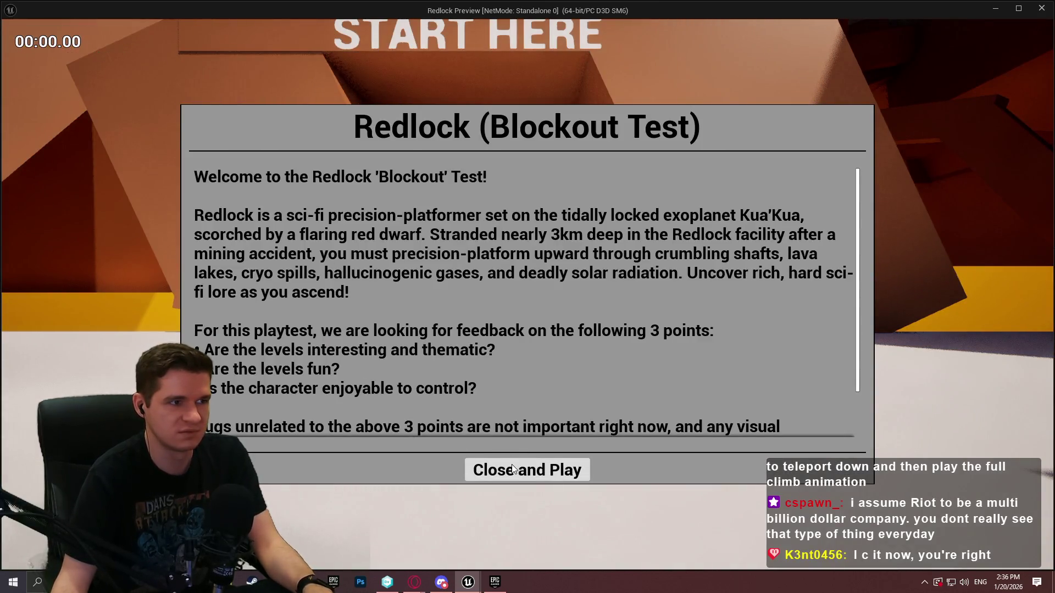
Step: Start playing and climb the first ledge, purple slab, higher block and tall pillar
left_click(512, 468)
key("w")
key("space")
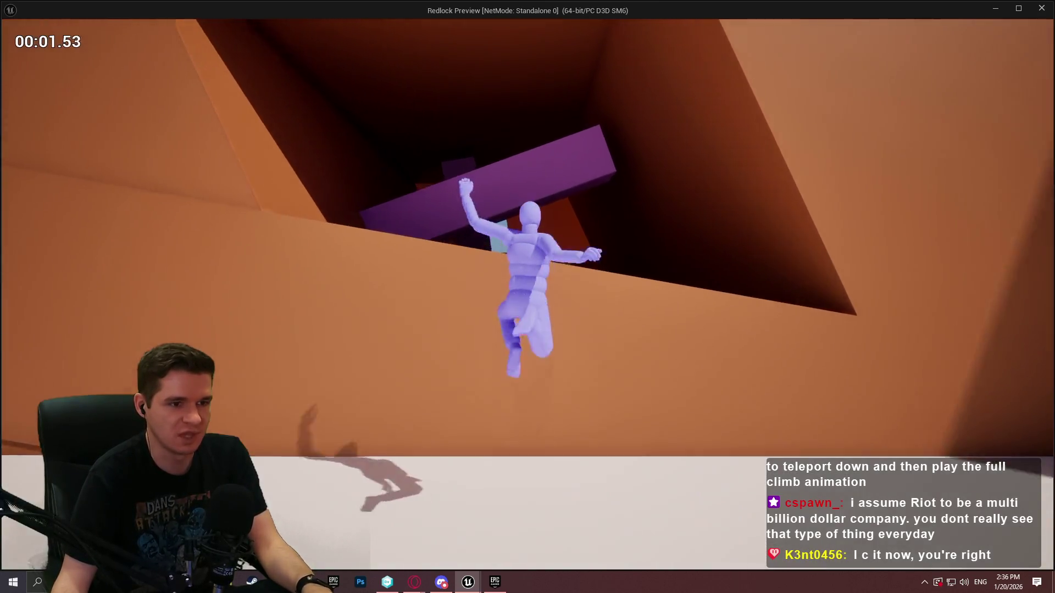
key("w")
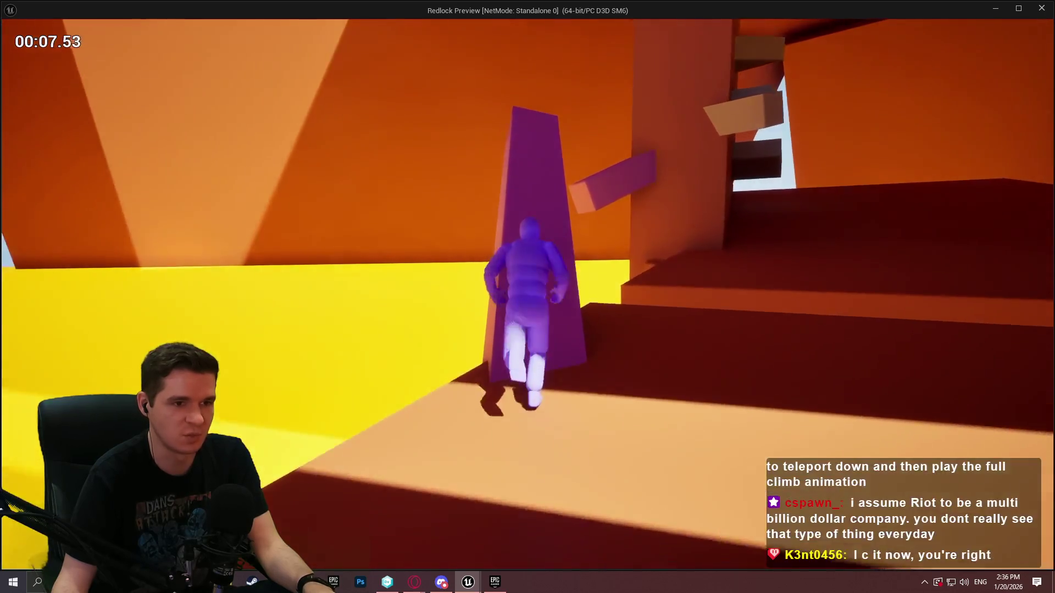
key("space")
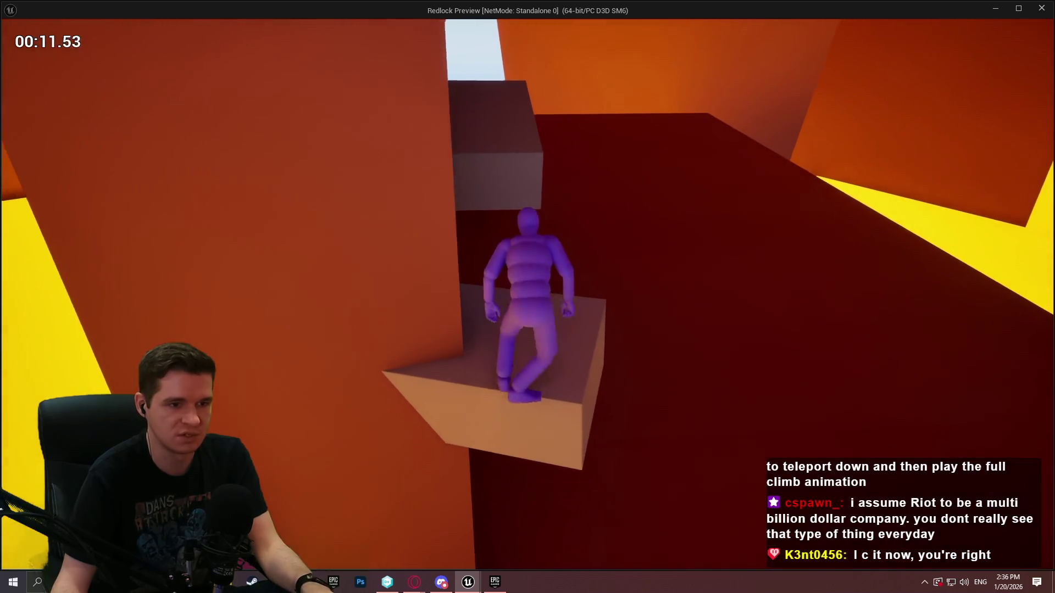
key("space")
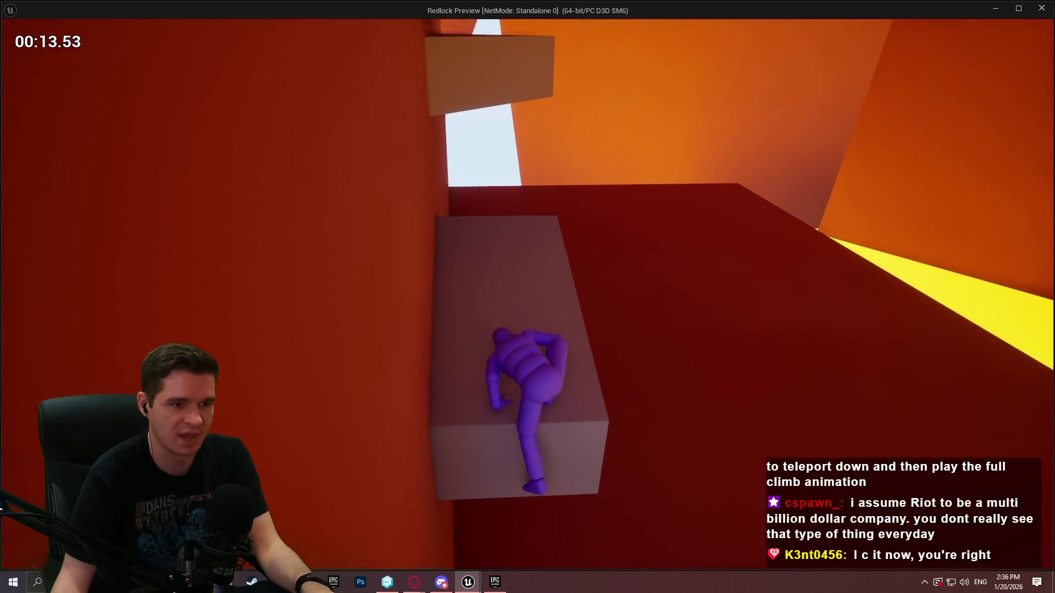
key("space")
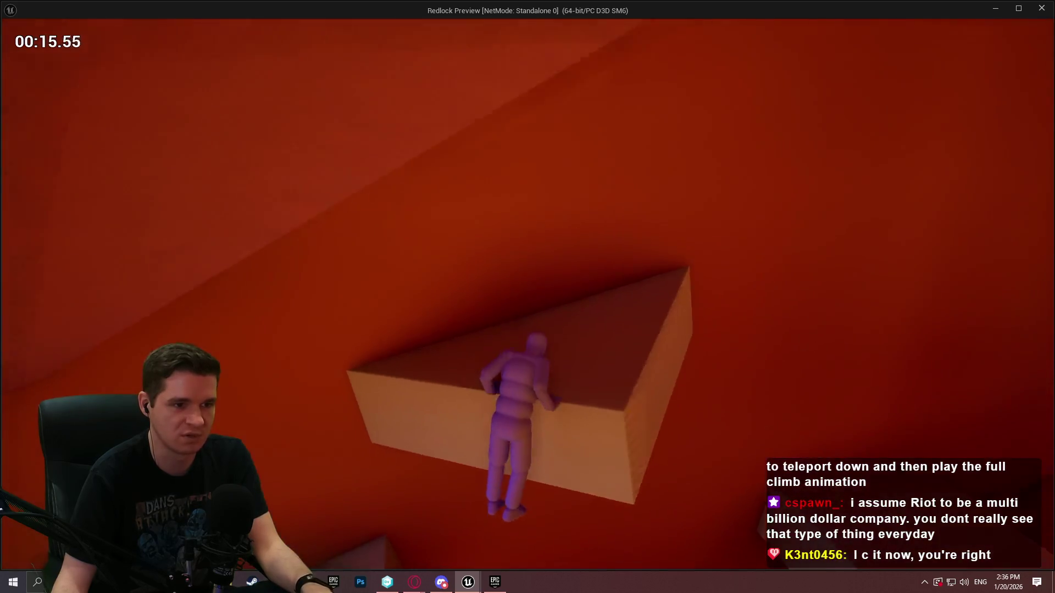
key("space")
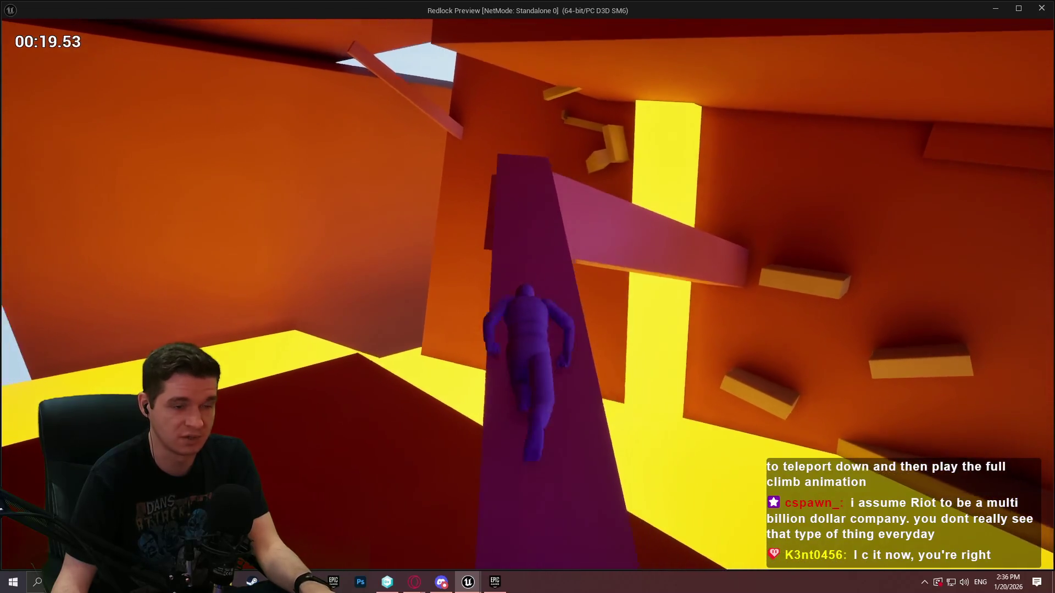
key("space")
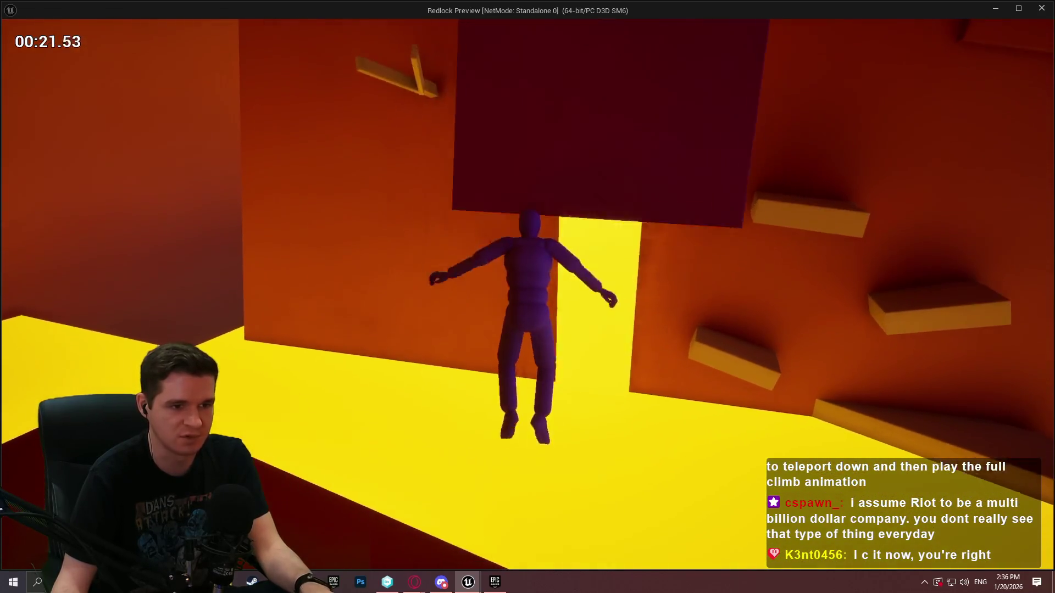
Step: Run the red corridor, mantle box ledges, and climb the orange wall and purple pillar
key("w")
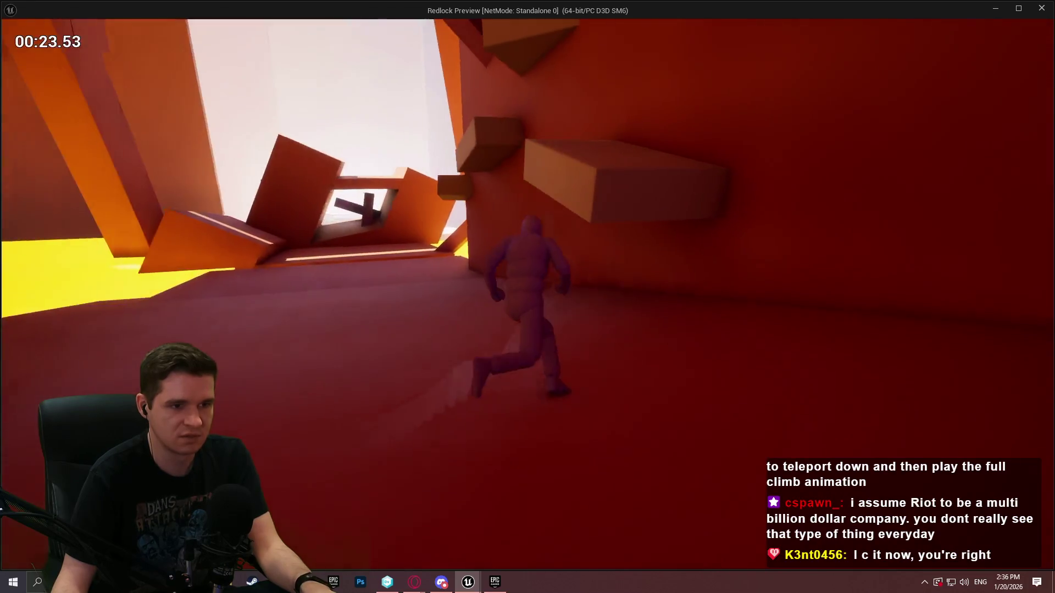
key("space")
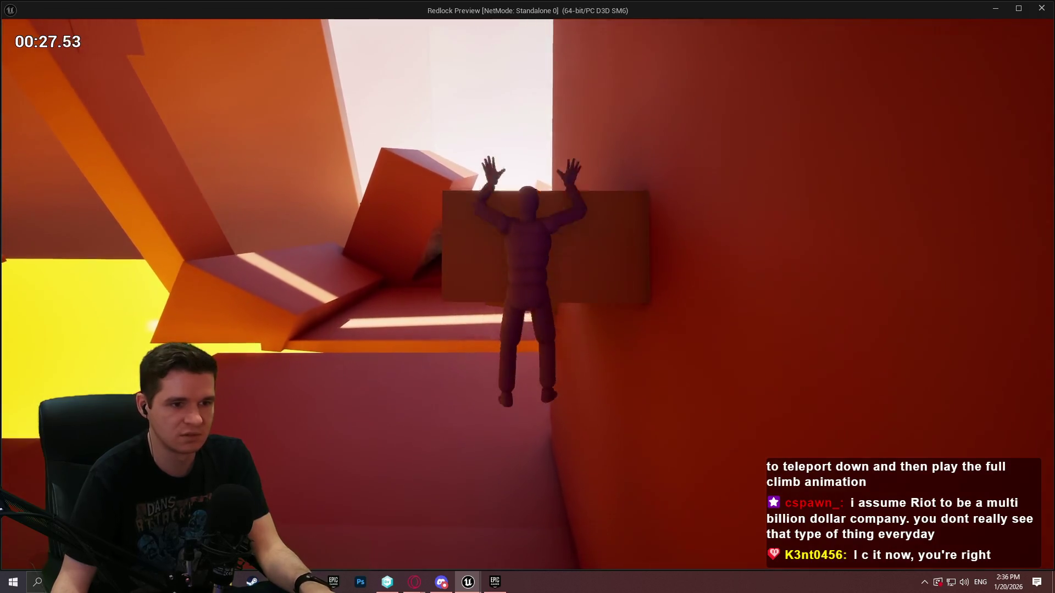
key("w")
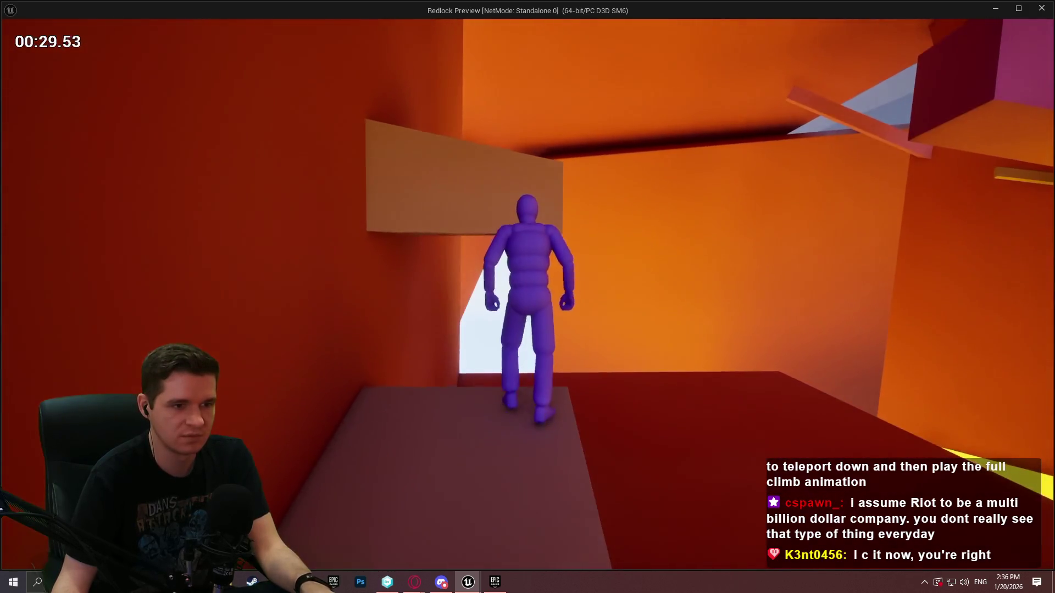
key("space")
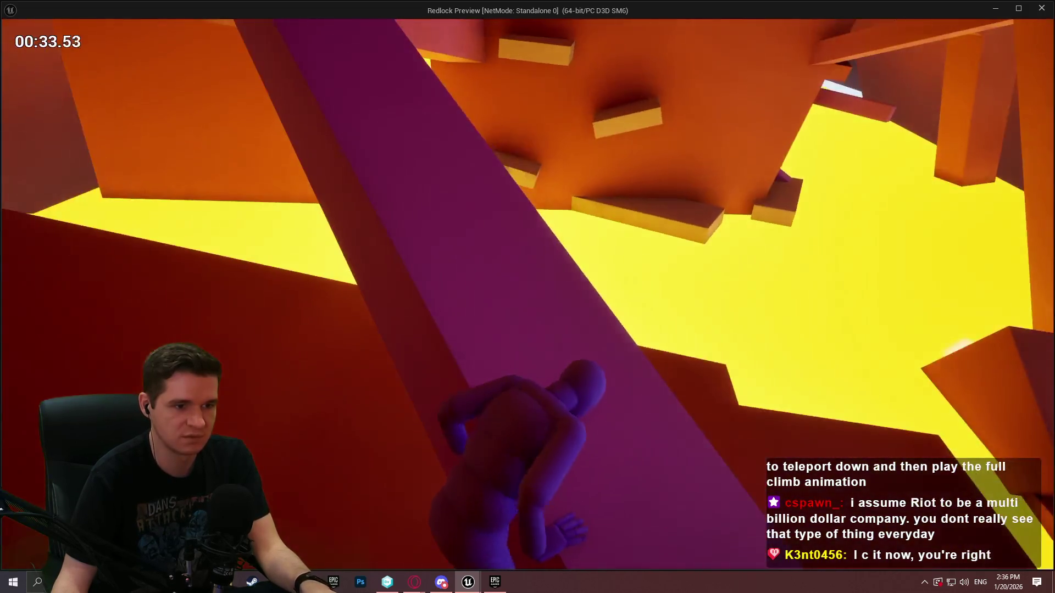
key("w")
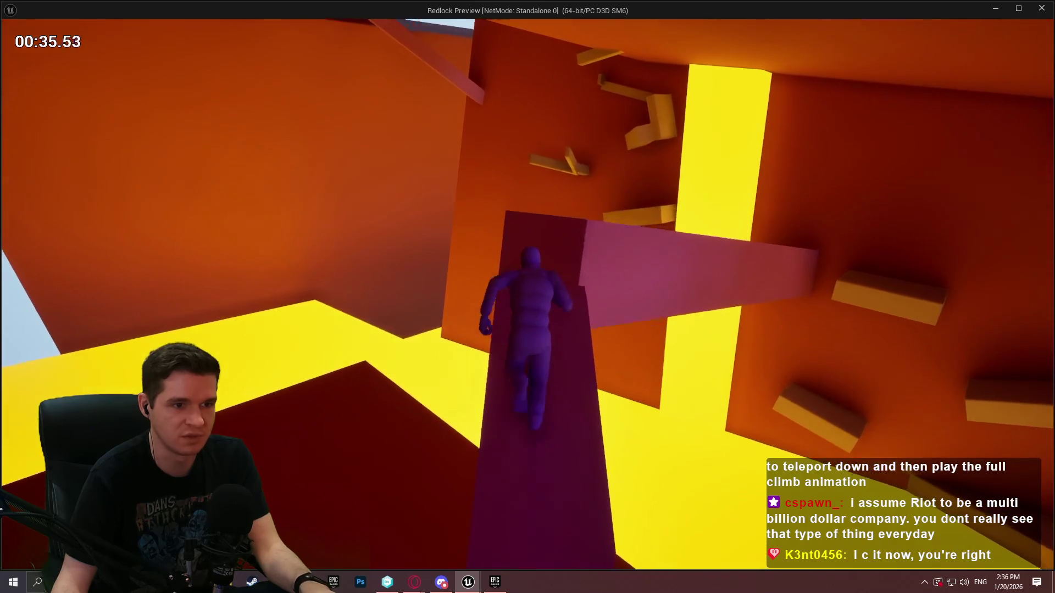
key("space")
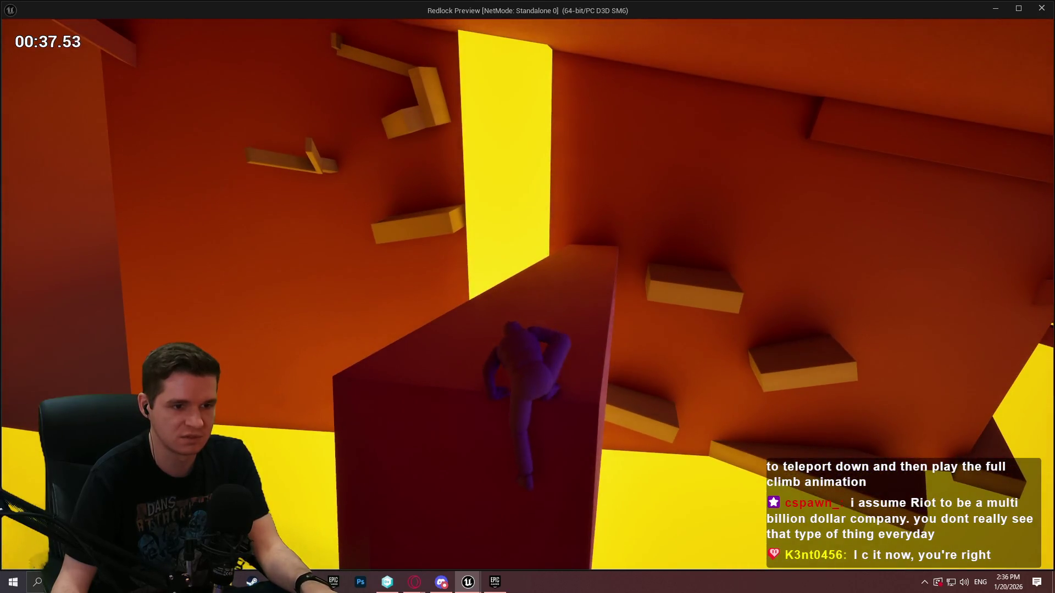
key("w")
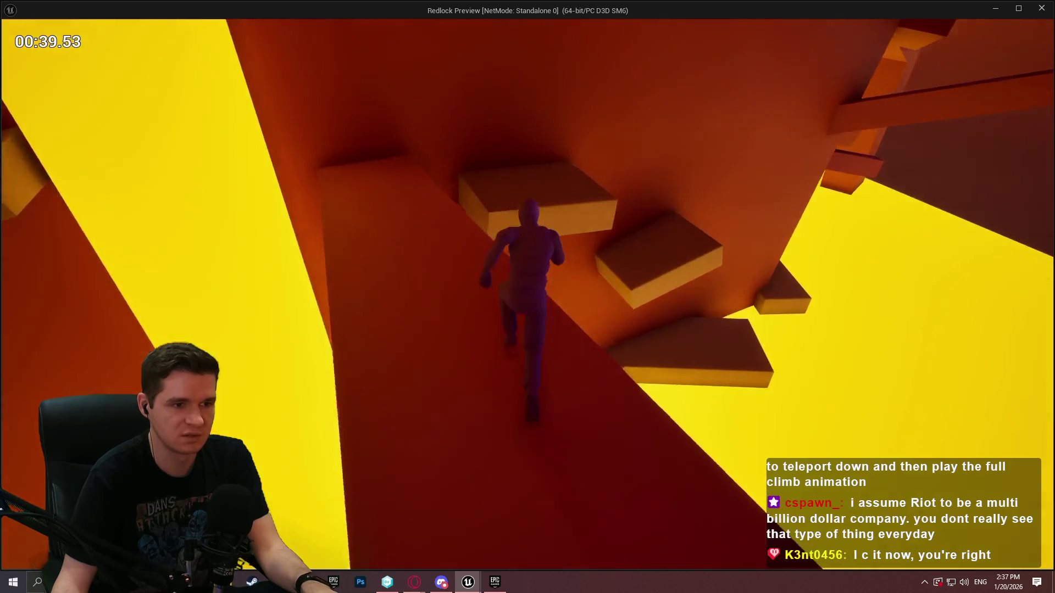
key("space")
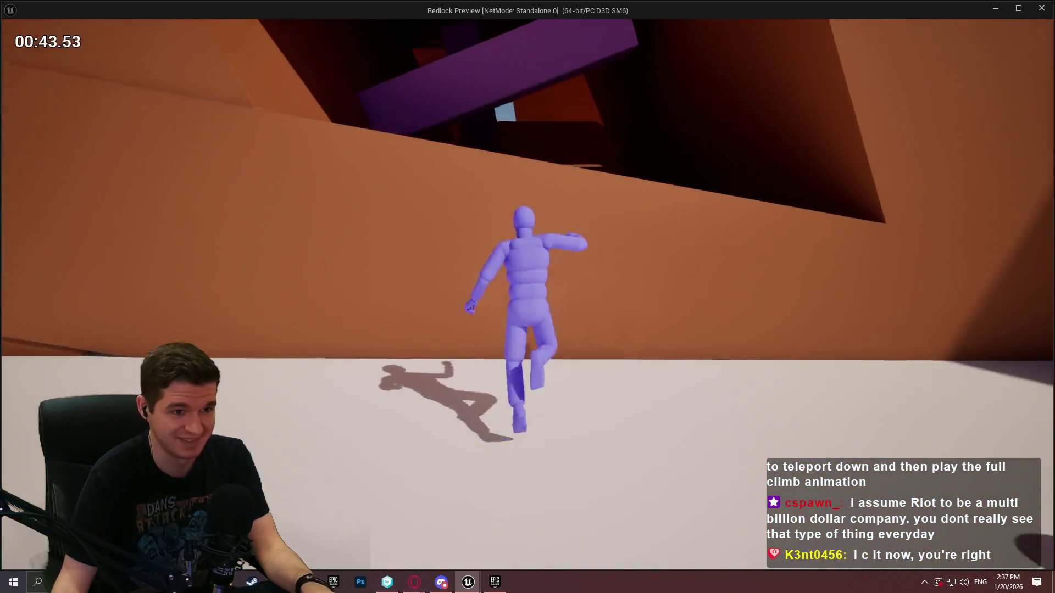
key("space")
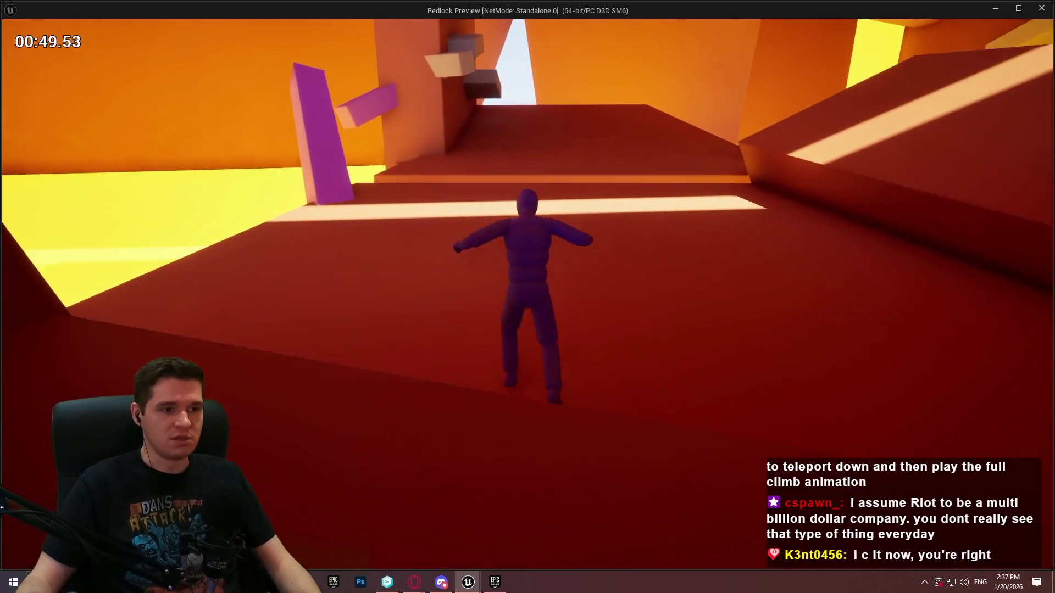
key("w")
key("space")
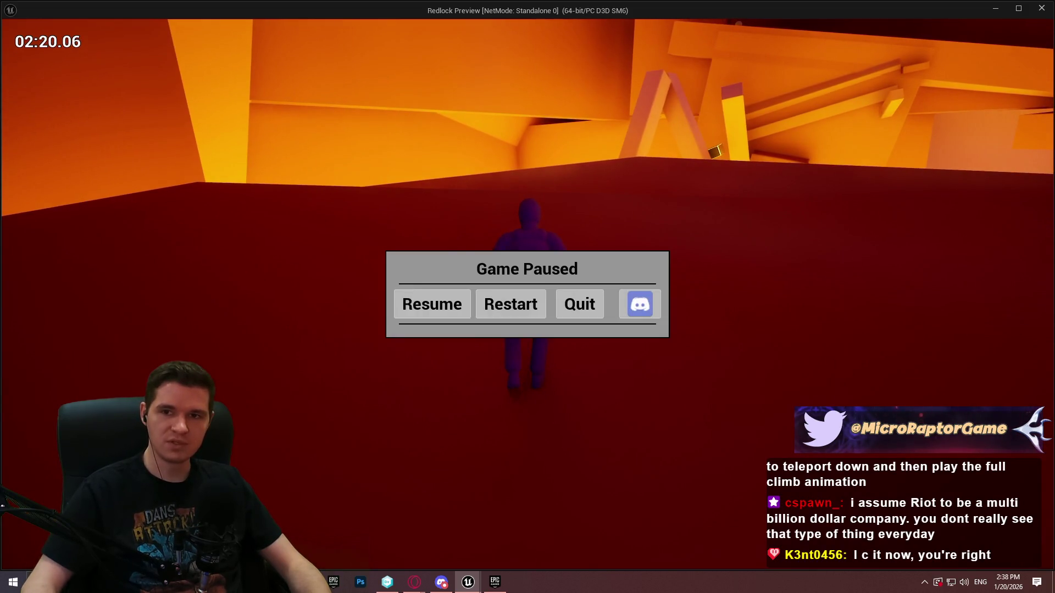
Step: Switch from the paused game to the web browser
key("alt+Tab")
Step: Search Google for 'nfl' in a new tab and expand the full games list
key("ctrl+t")
type("nfl")
key("Return")
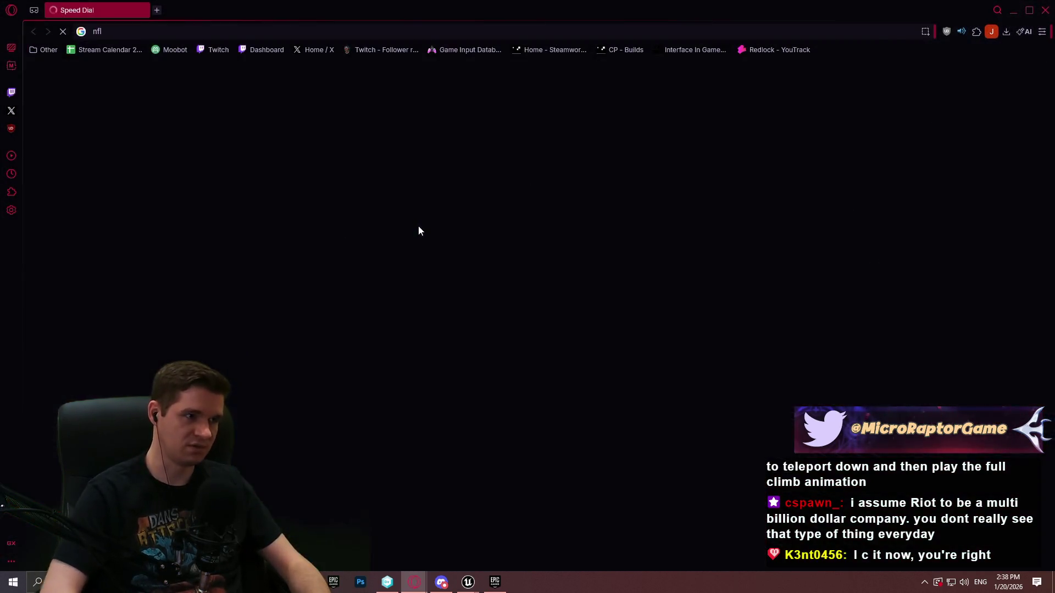
left_click(328, 419)
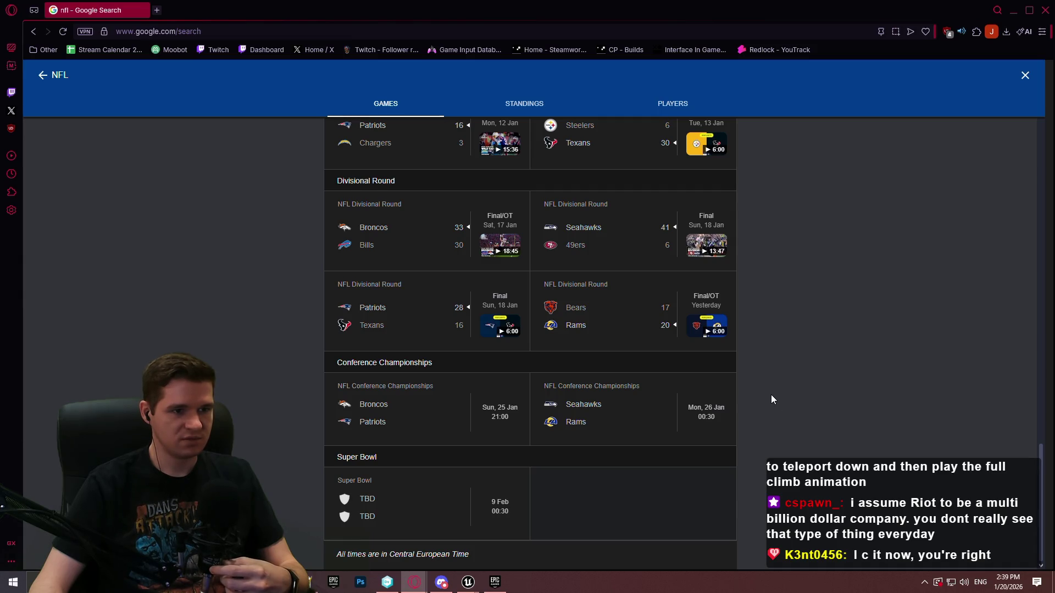
Step: Browse the NFL playoff scores and schedule, then close the browser window
scroll(769, 393, "up", 3)
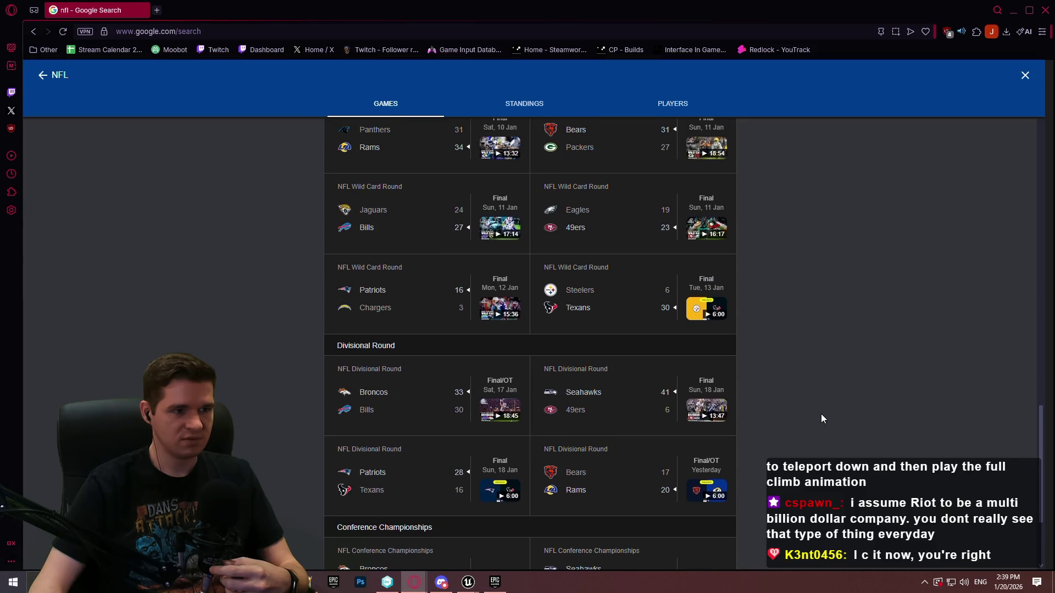
scroll(820, 414, "up", 1)
scroll(819, 412, "up", 2)
scroll(813, 412, "down", 4)
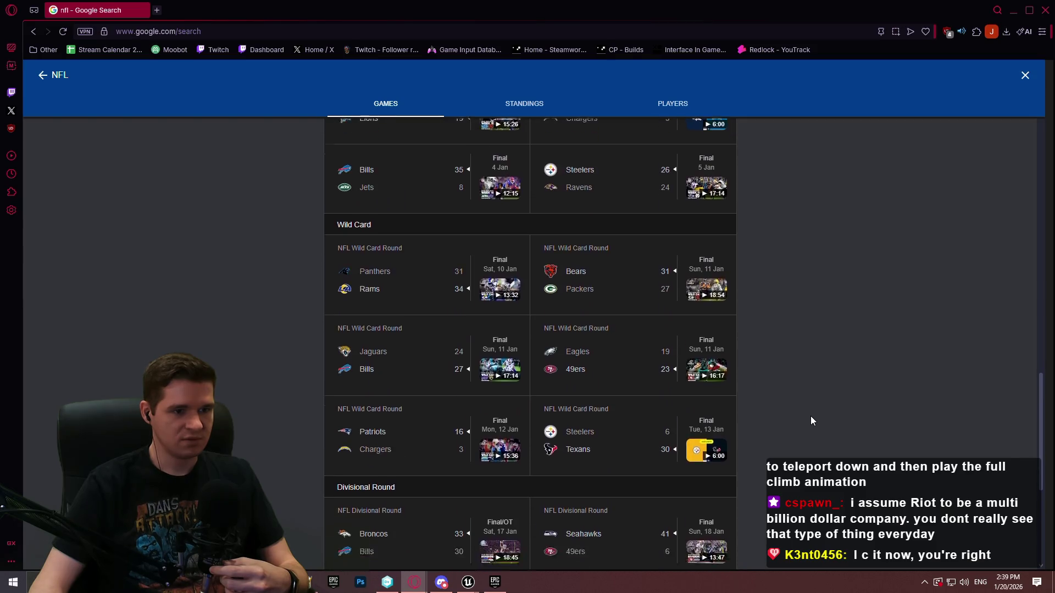
scroll(805, 408, "down", 2)
scroll(806, 406, "up", 6)
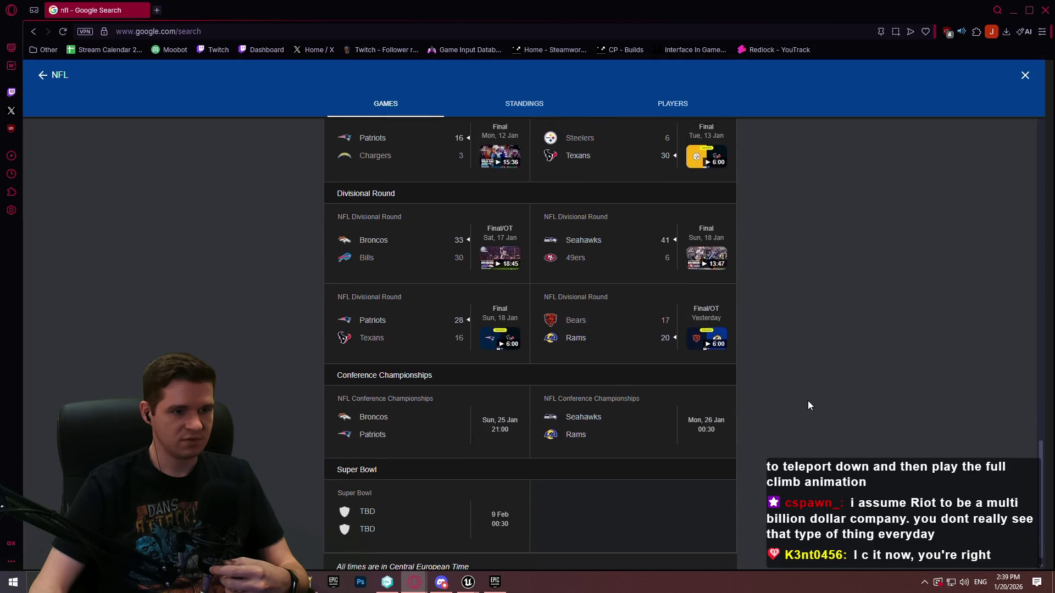
scroll(815, 392, "down", 6)
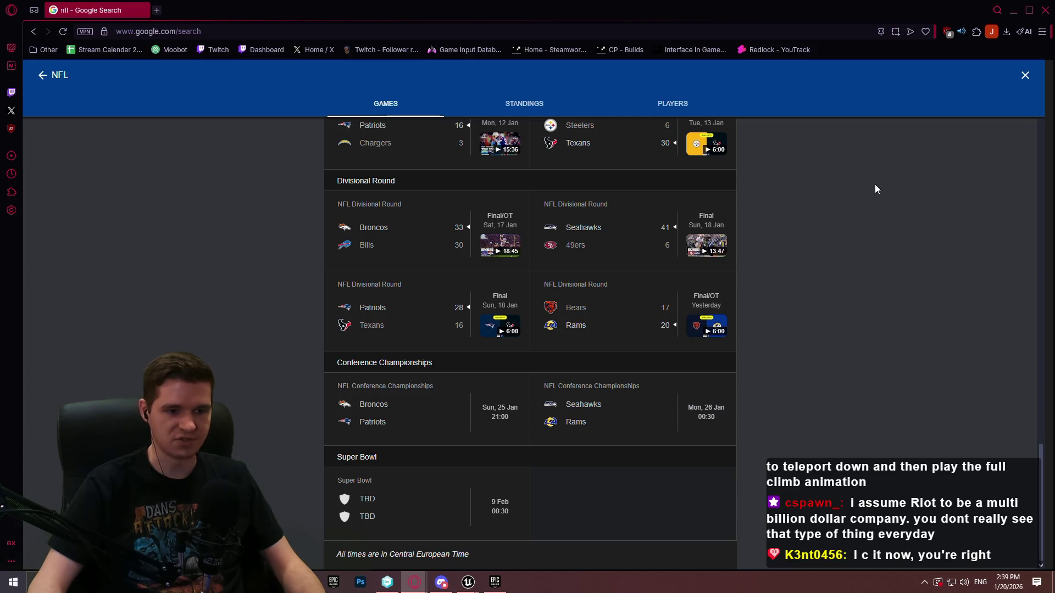
left_click(1044, 15)
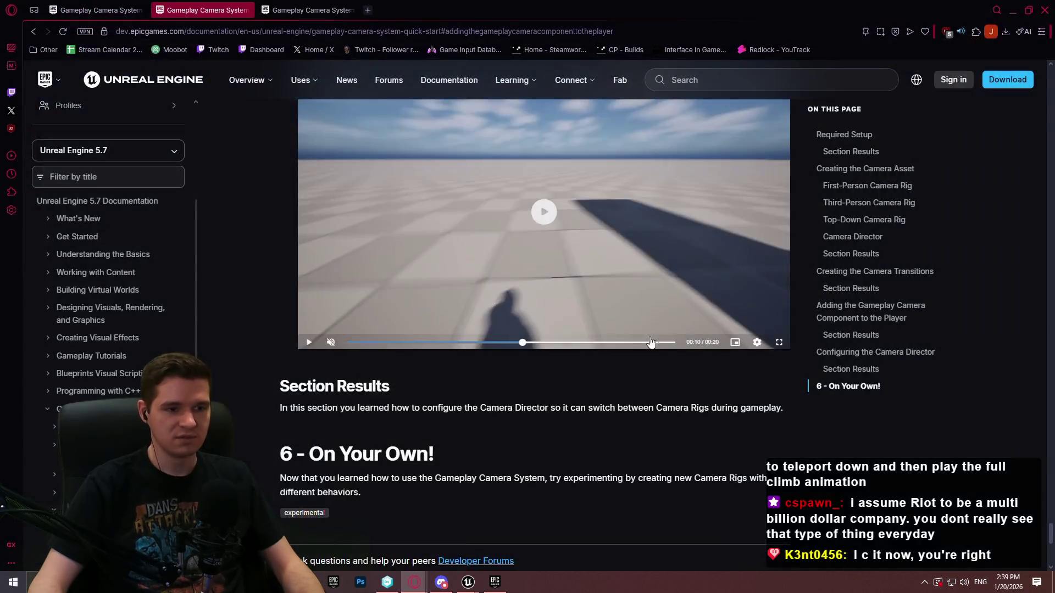
Step: Resume the Redlock preview and jump across platforms onto the block and slab
left_click(526, 538)
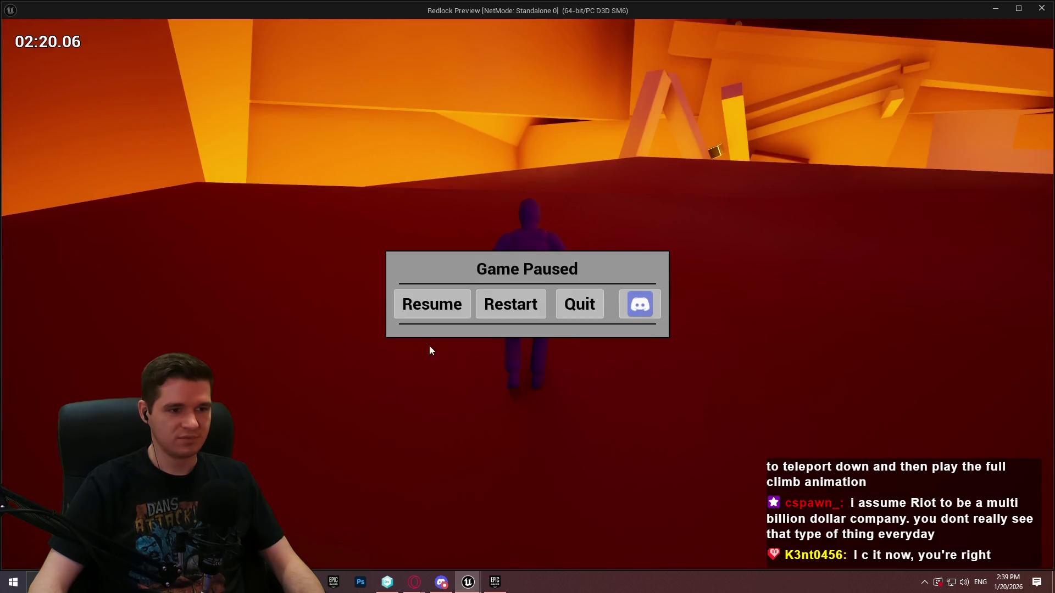
key("w")
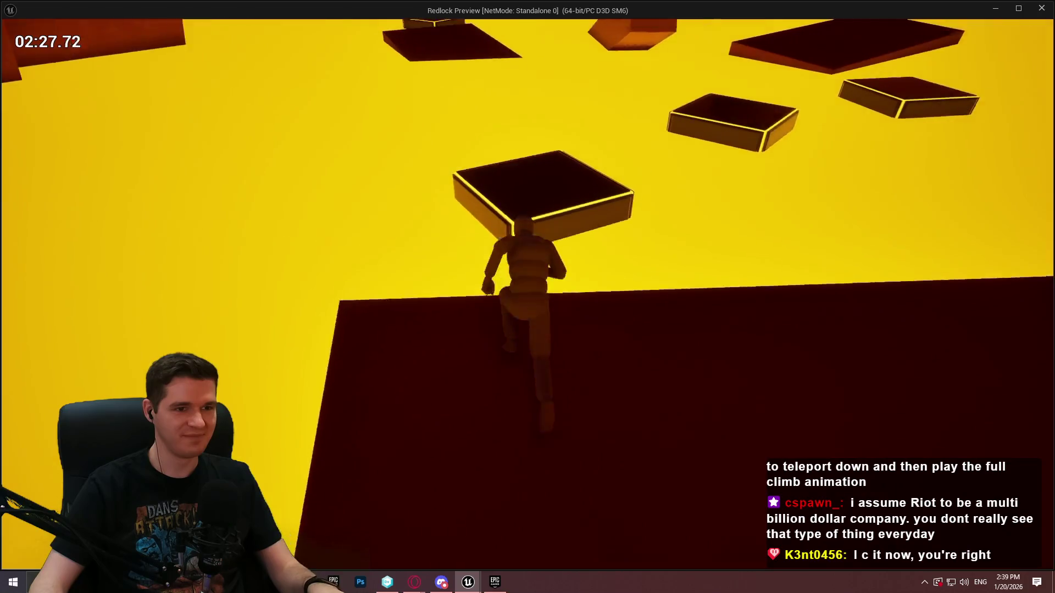
key("space")
key("space")
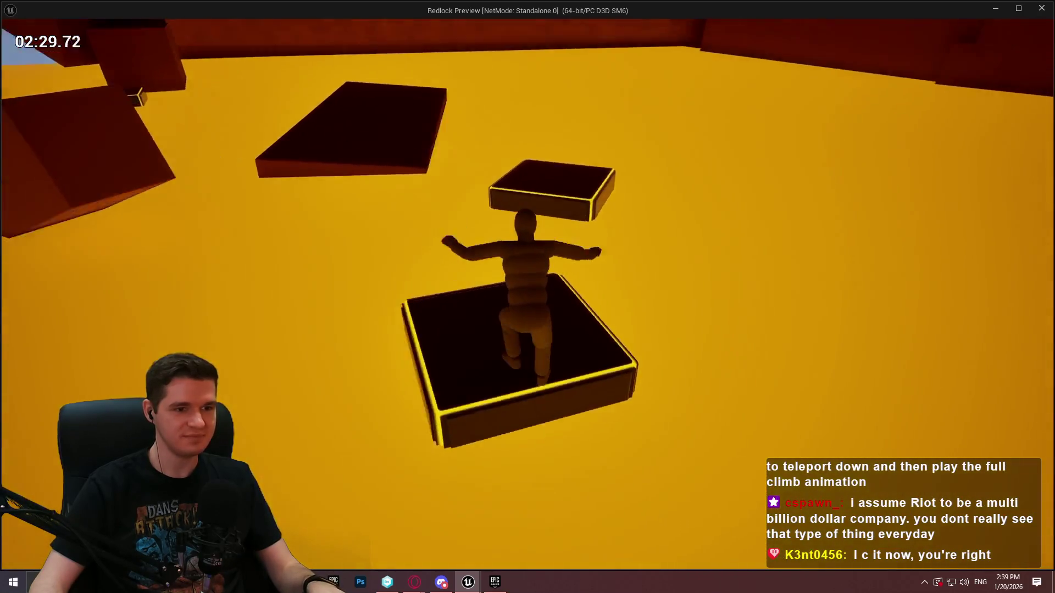
key("space")
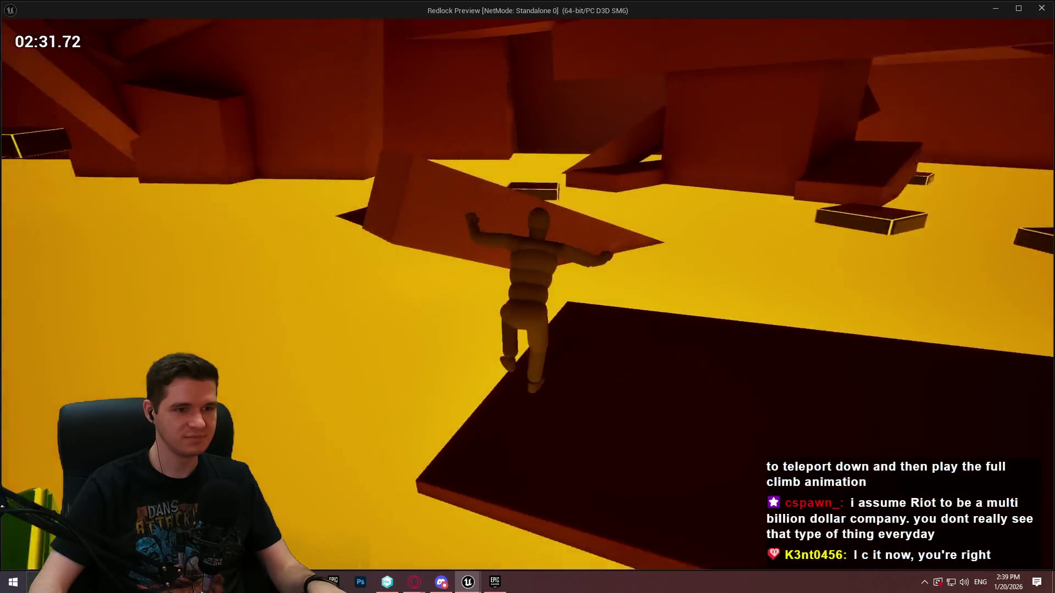
key("space")
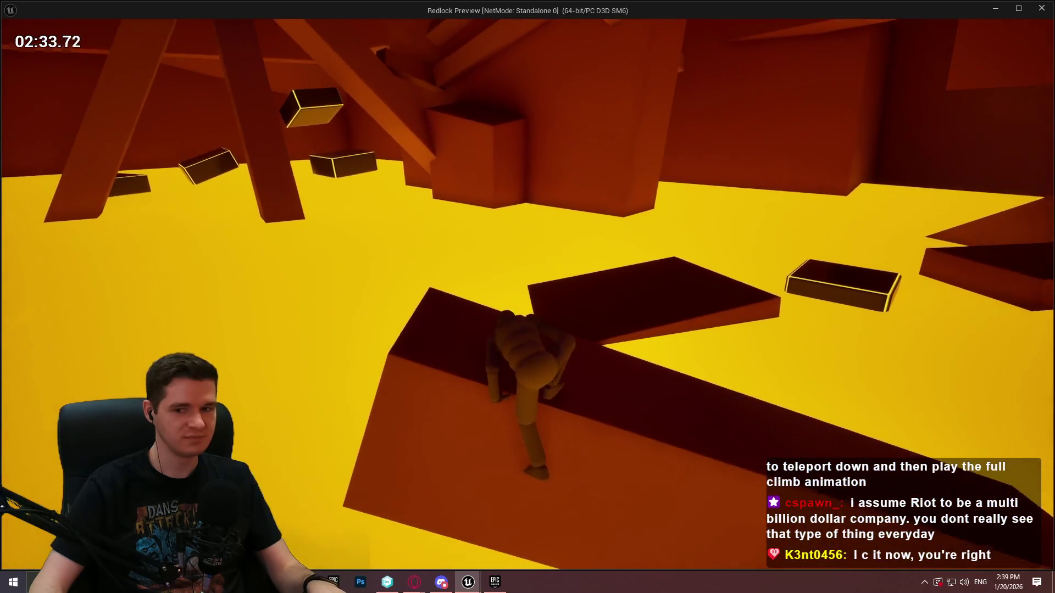
key("space")
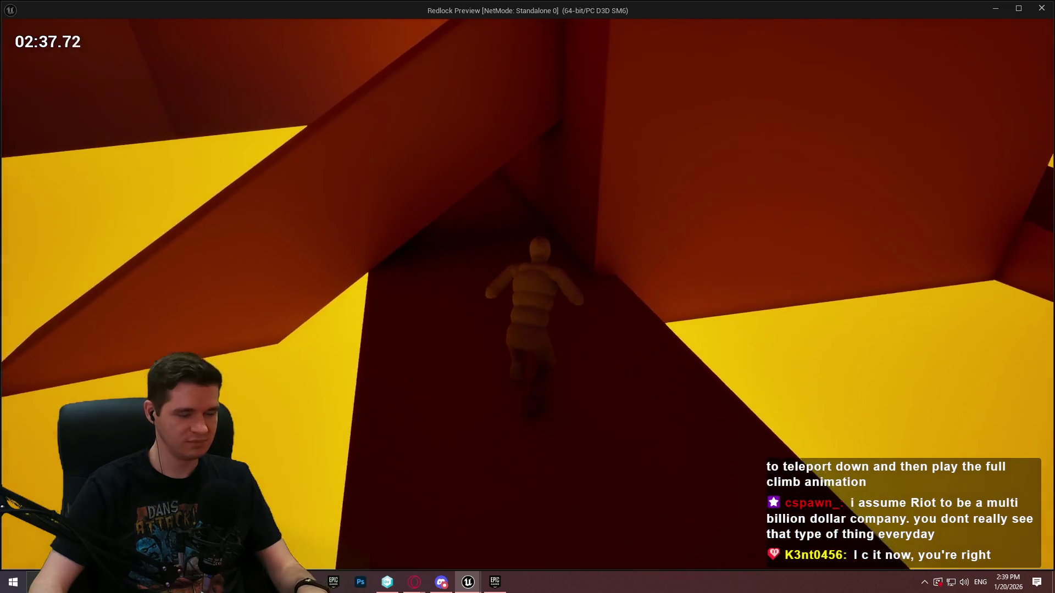
Step: Climb the chasm wall, mantle the red wall, and reach the yellow-outlined platform
key("w")
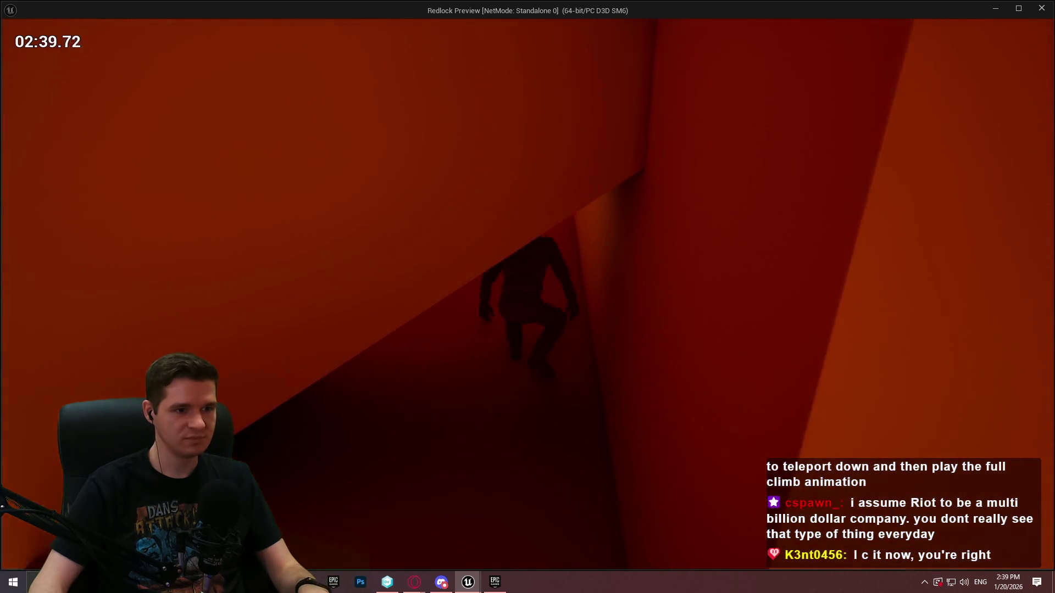
key("w")
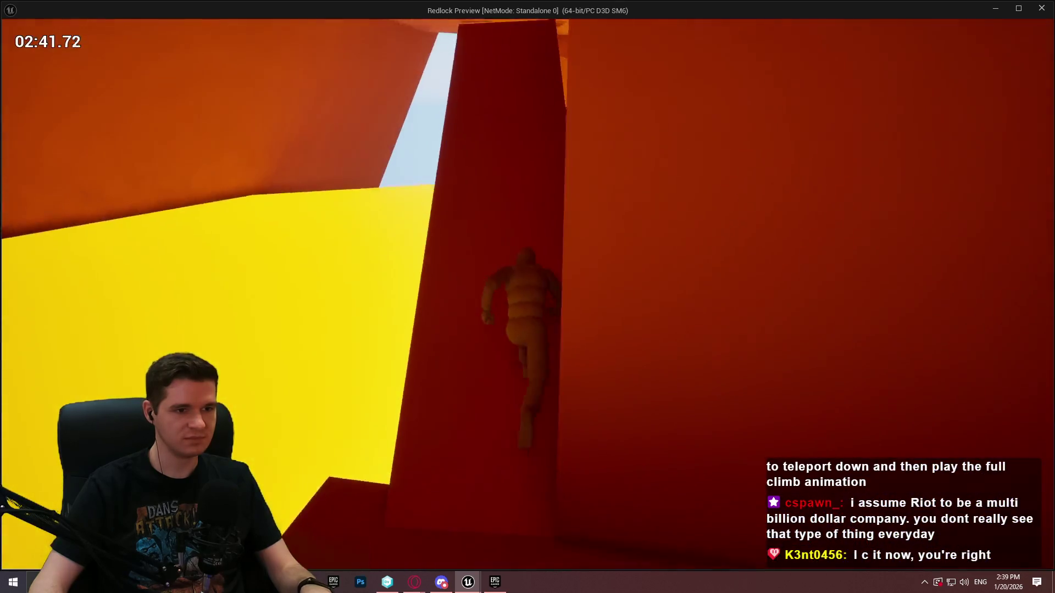
key("w")
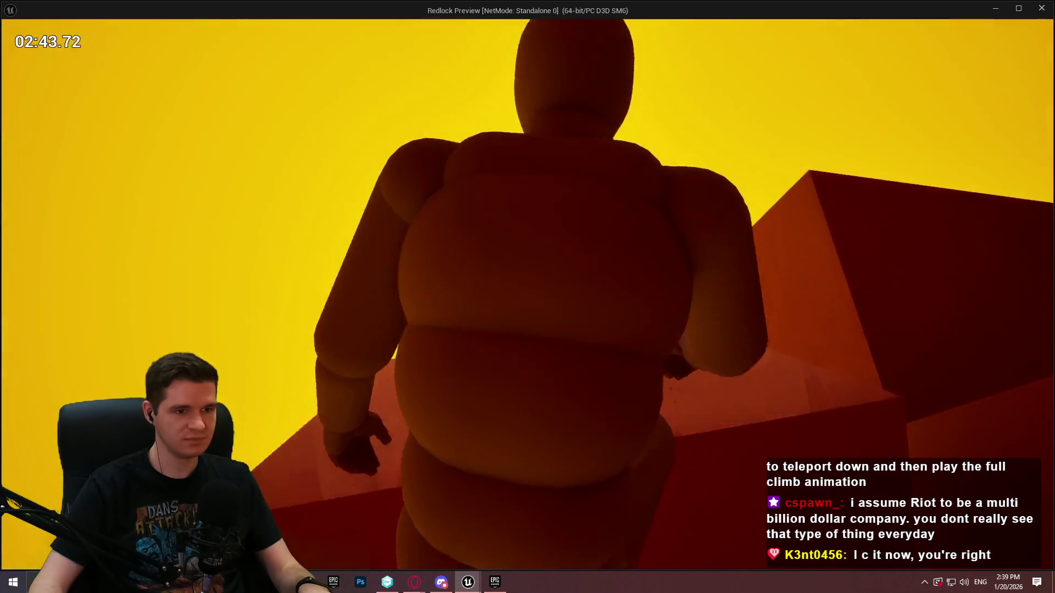
key("w")
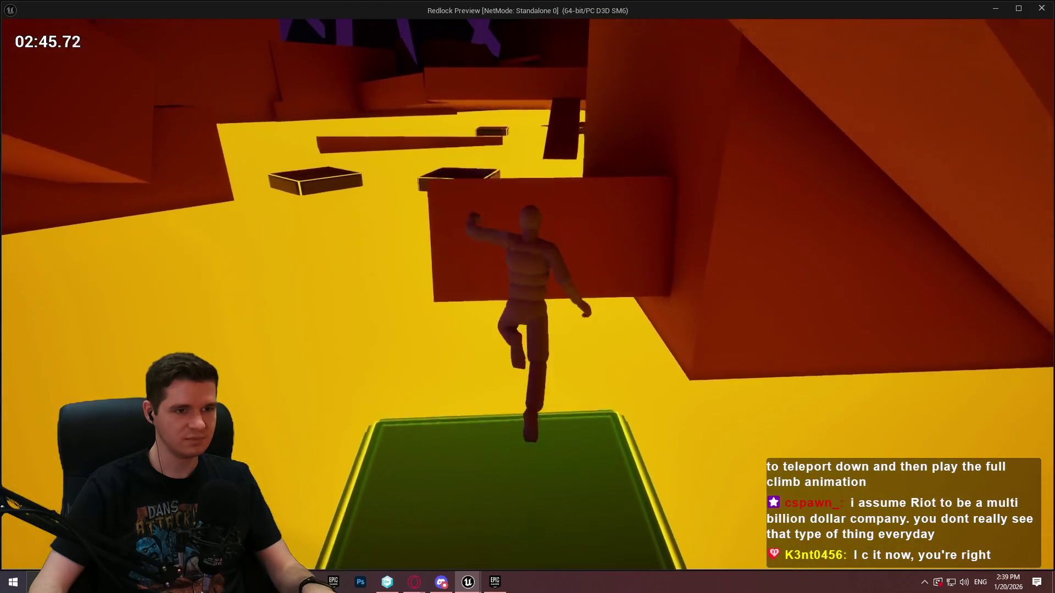
key("w")
key("w")
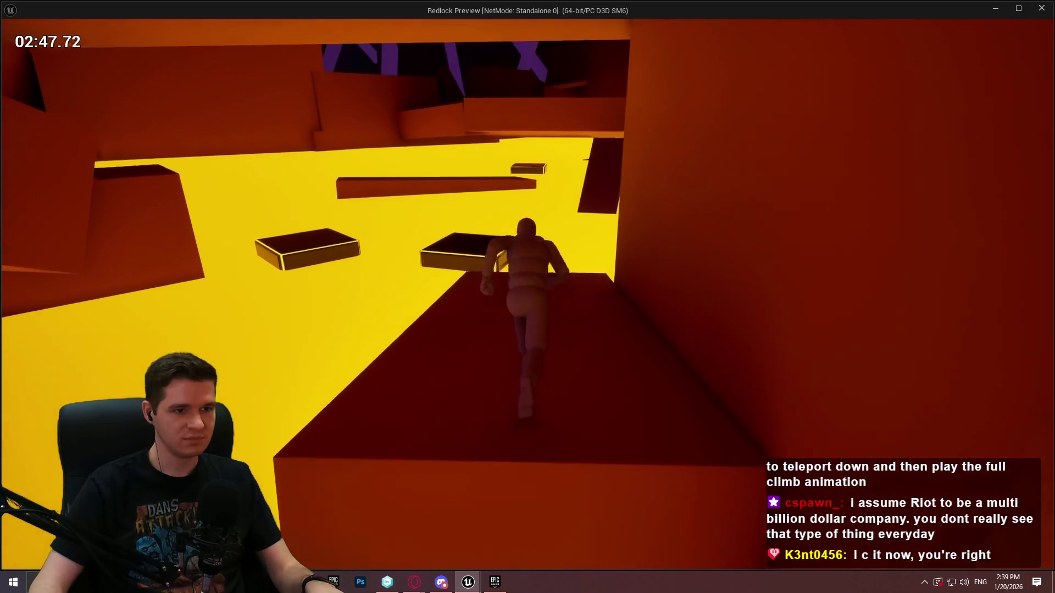
key("space")
key("space")
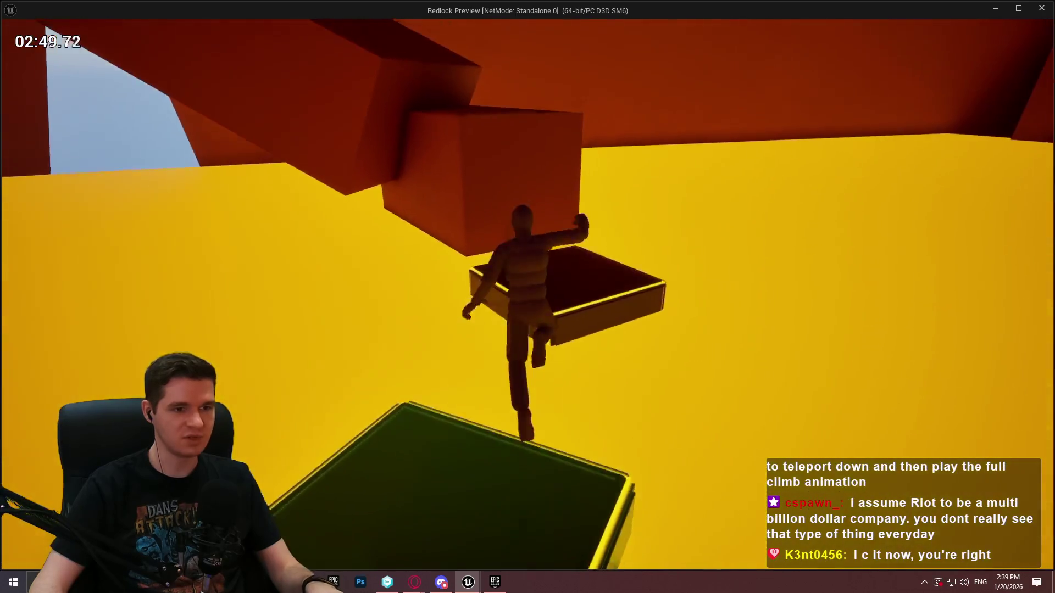
Step: Climb the orange wall, pass the corridor, and scale the purple pillar to the ledge above
key("w")
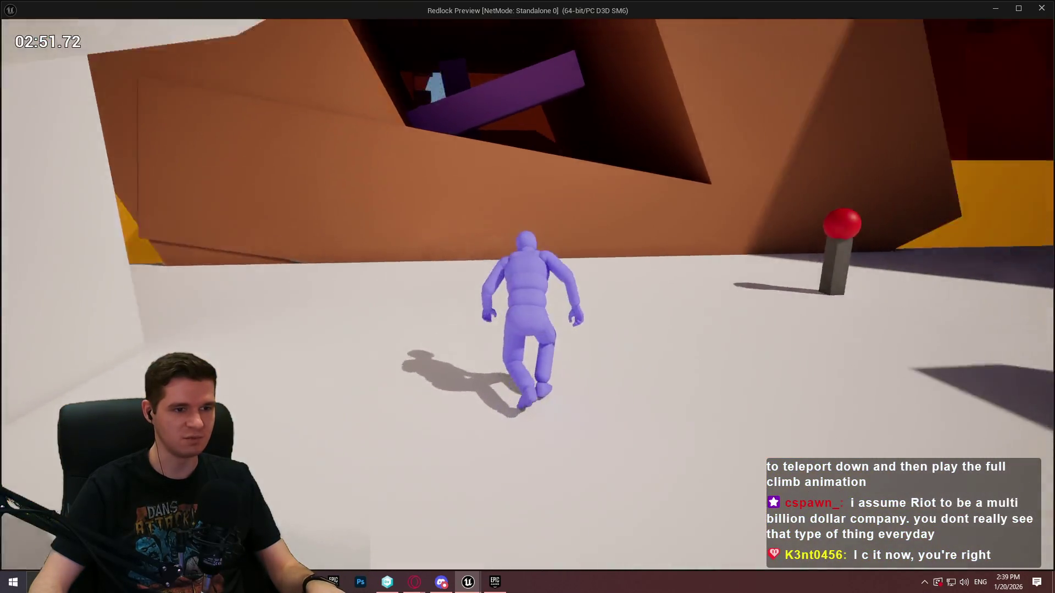
key("space")
key("w")
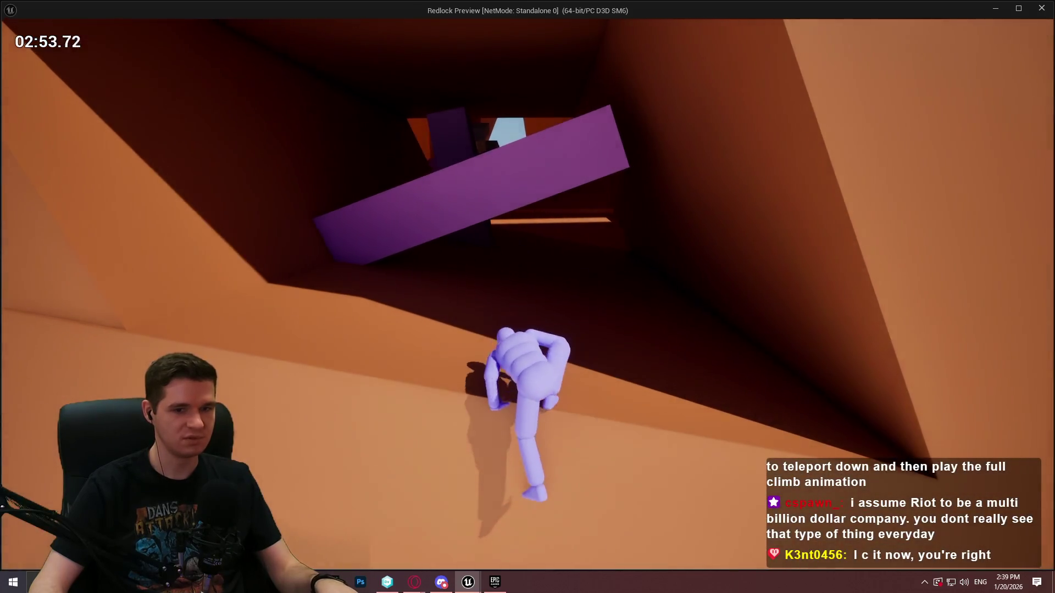
key("w")
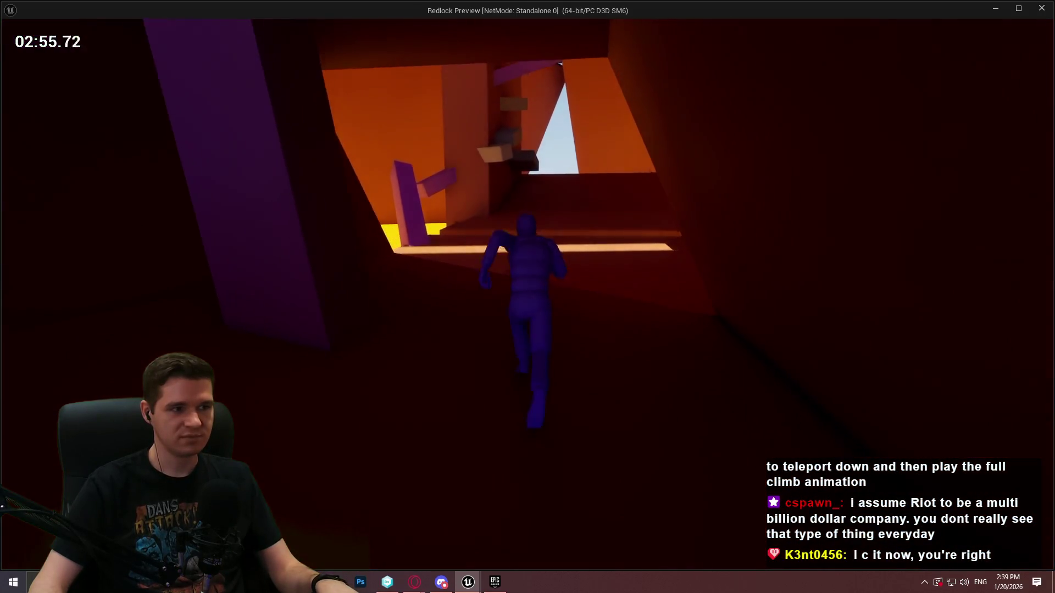
key("w")
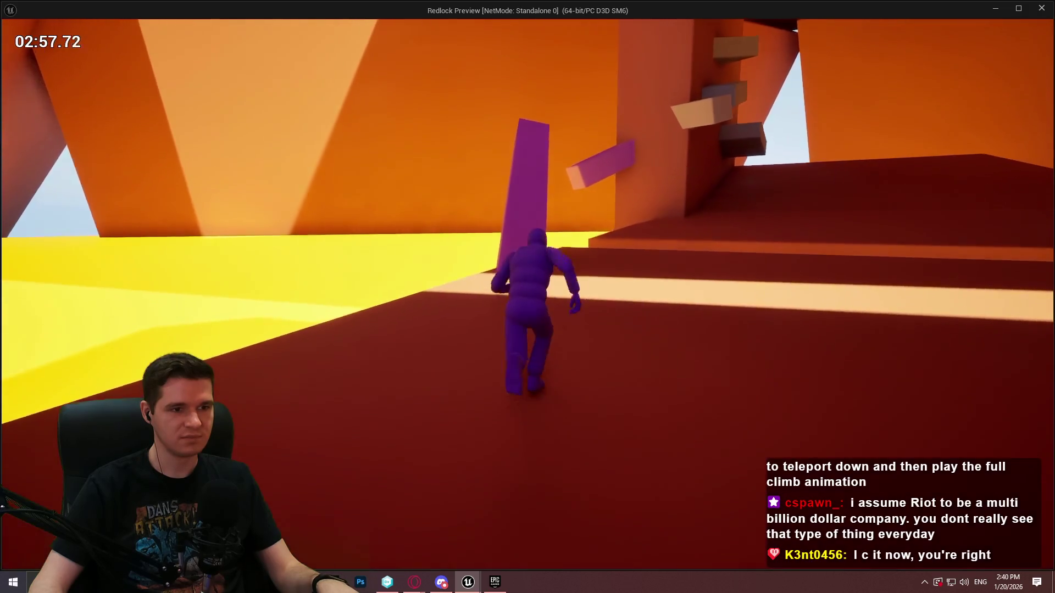
key("w")
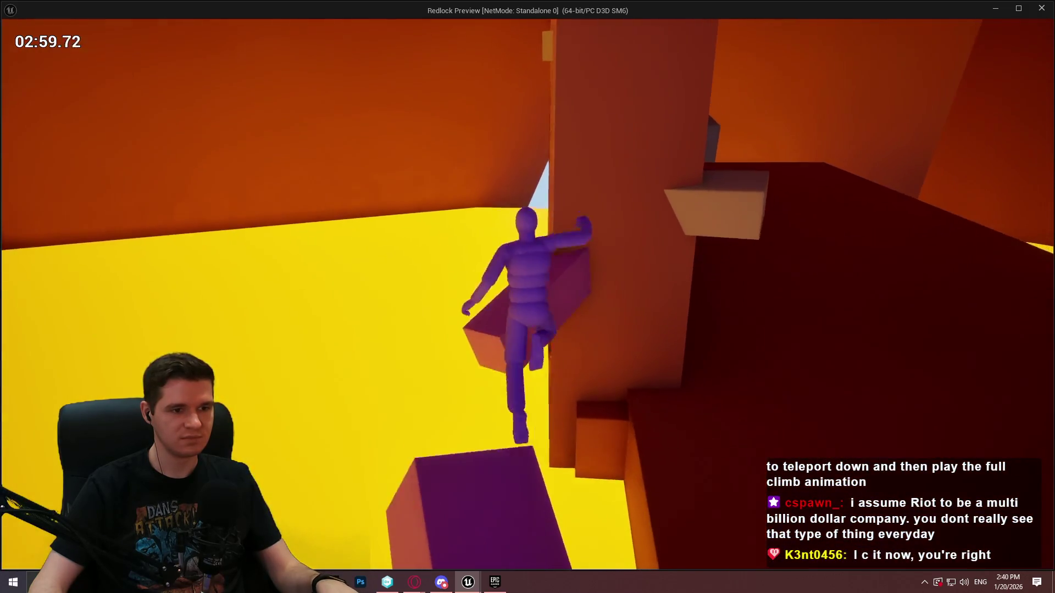
key("w")
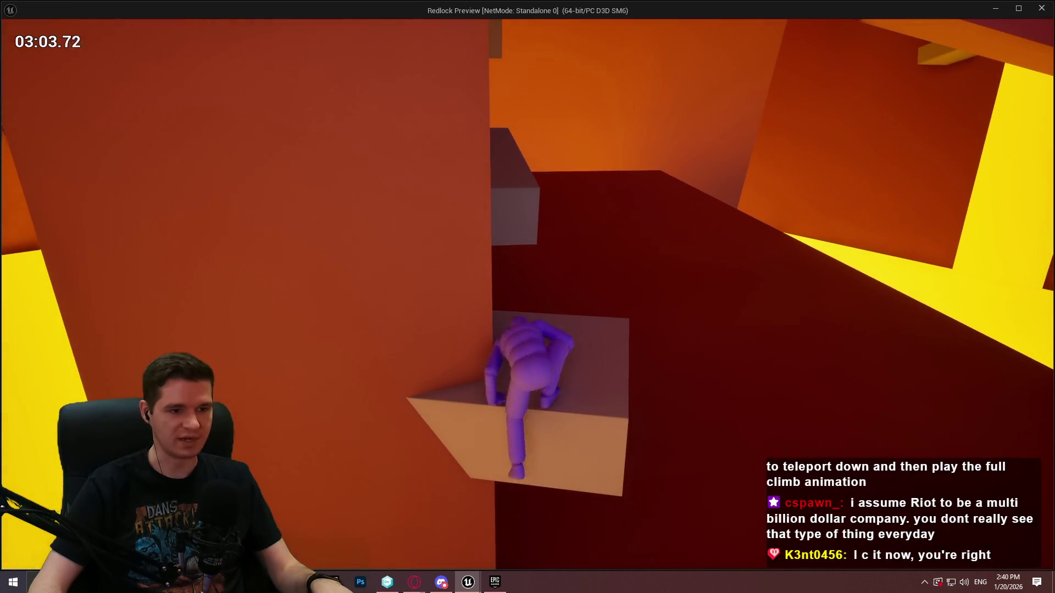
Step: Climb successive blocks and pillars, hang and pull up, then climb beside the purple beam
key("w")
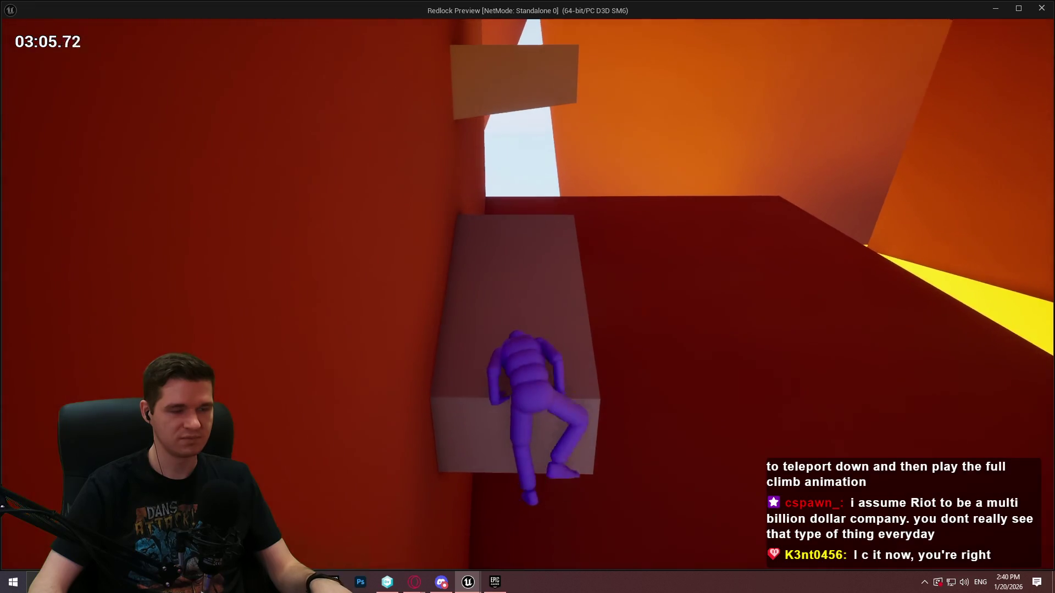
key("w")
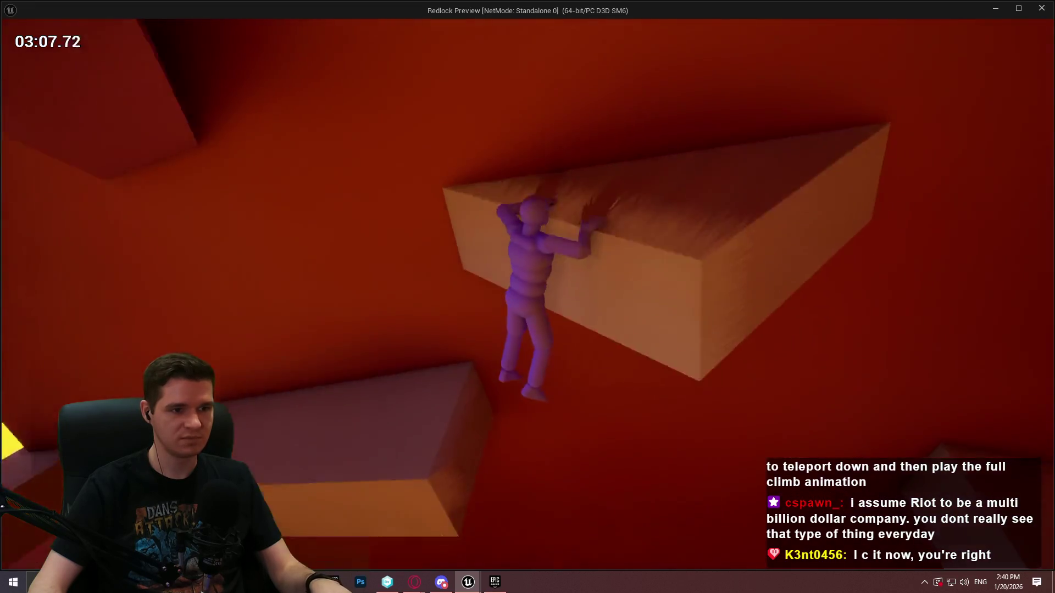
key("w")
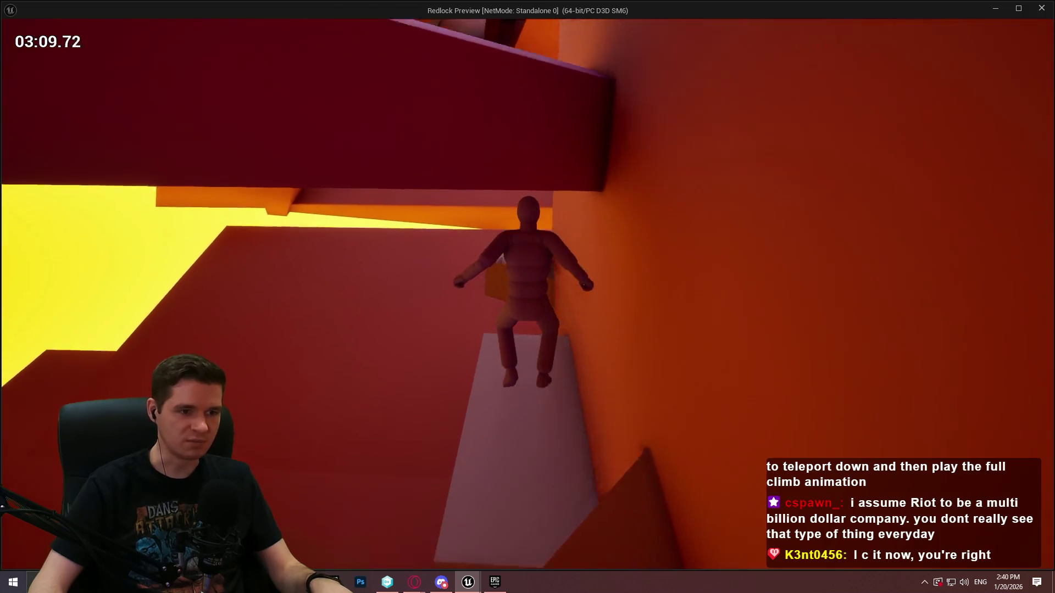
key("w")
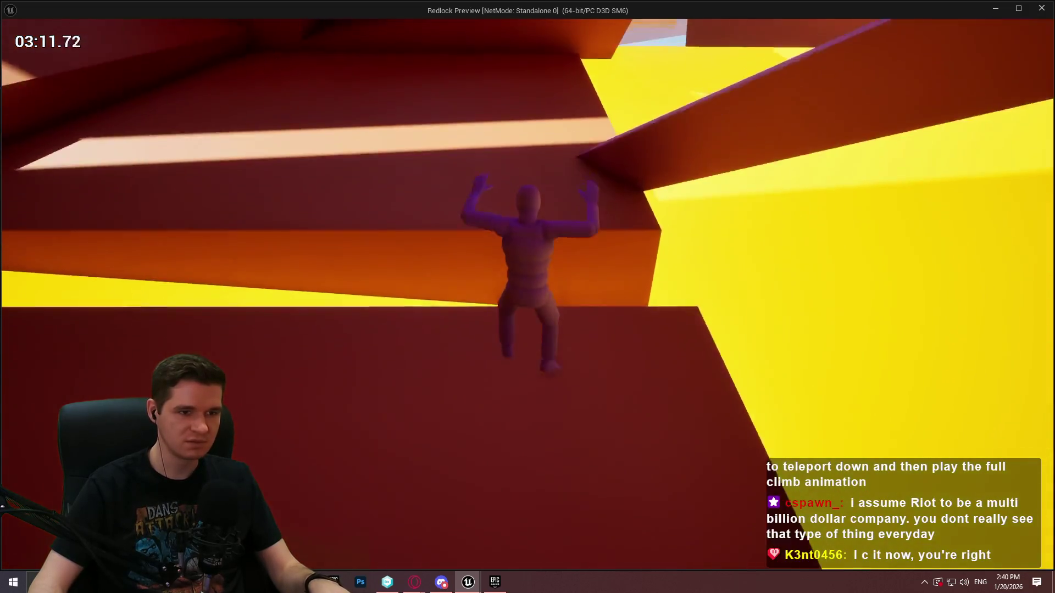
key("w")
key("w")
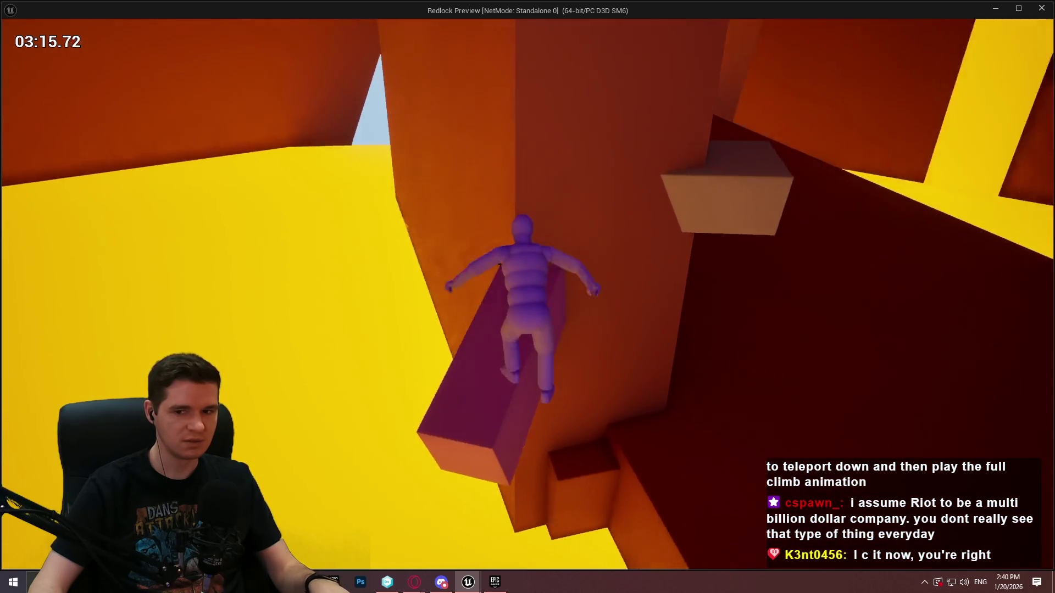
key("w")
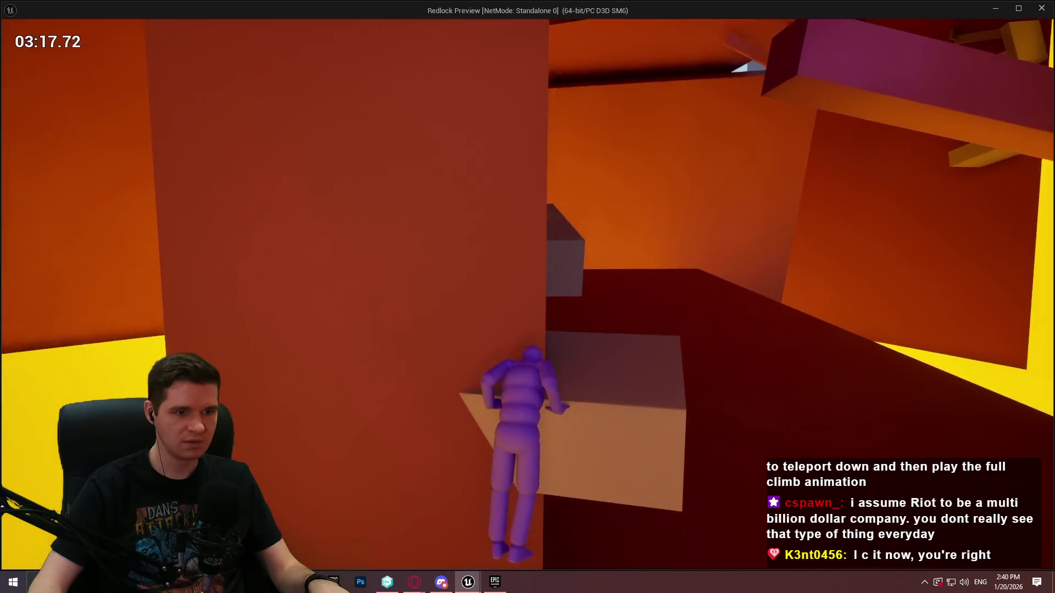
key("w")
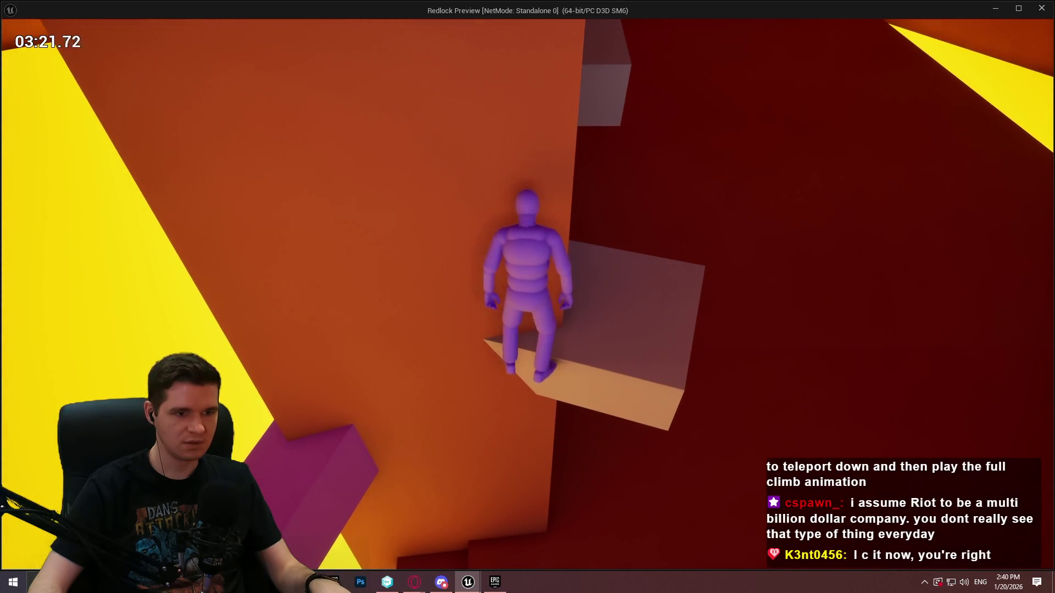
key("w")
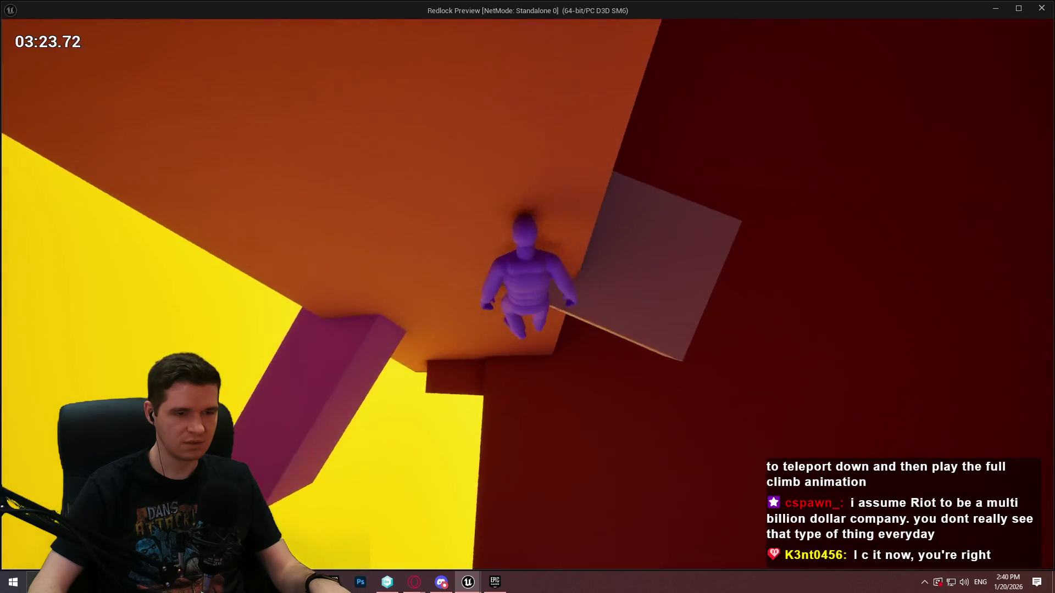
key("w")
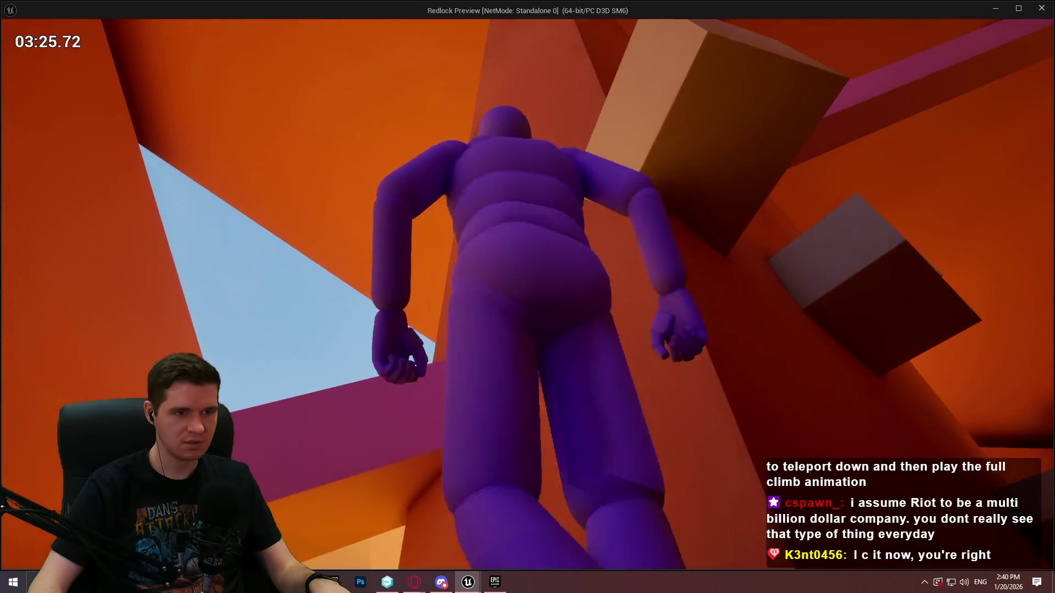
key("w")
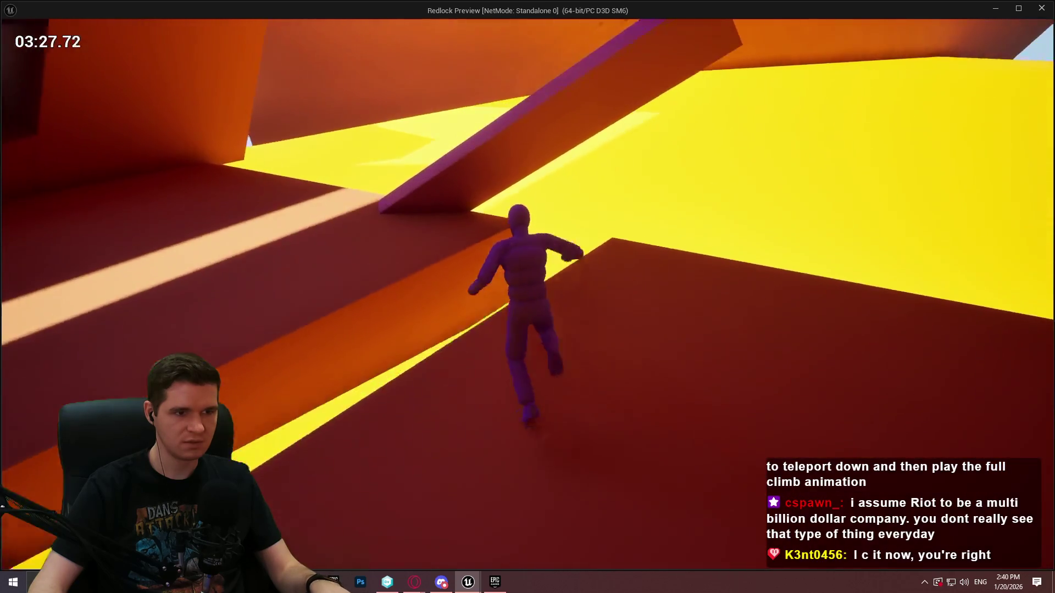
key("w")
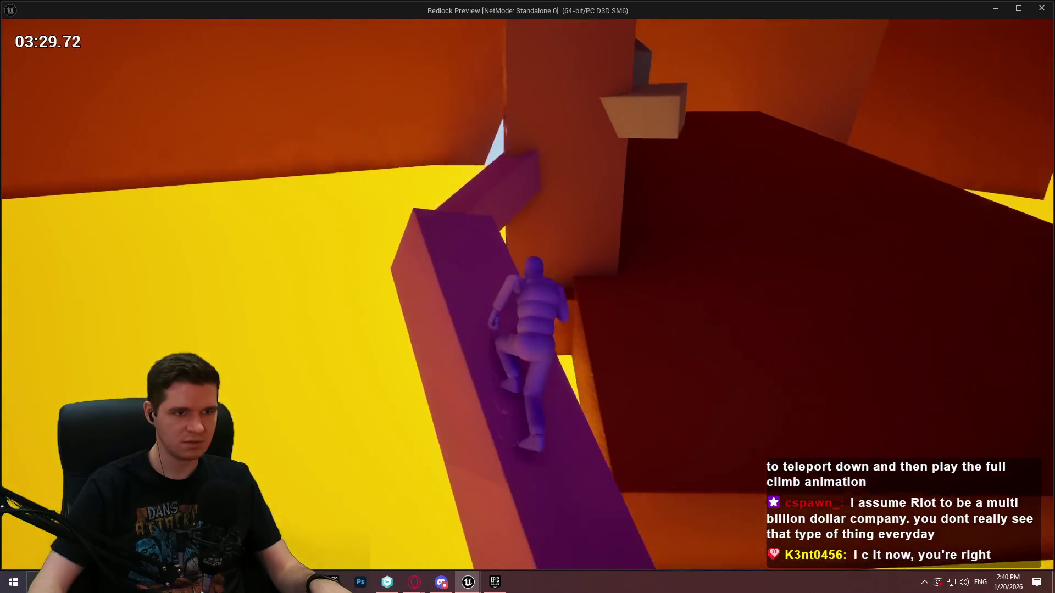
Step: Restart from the START HERE area and climb through the corridor up the purple pillar
key("w")
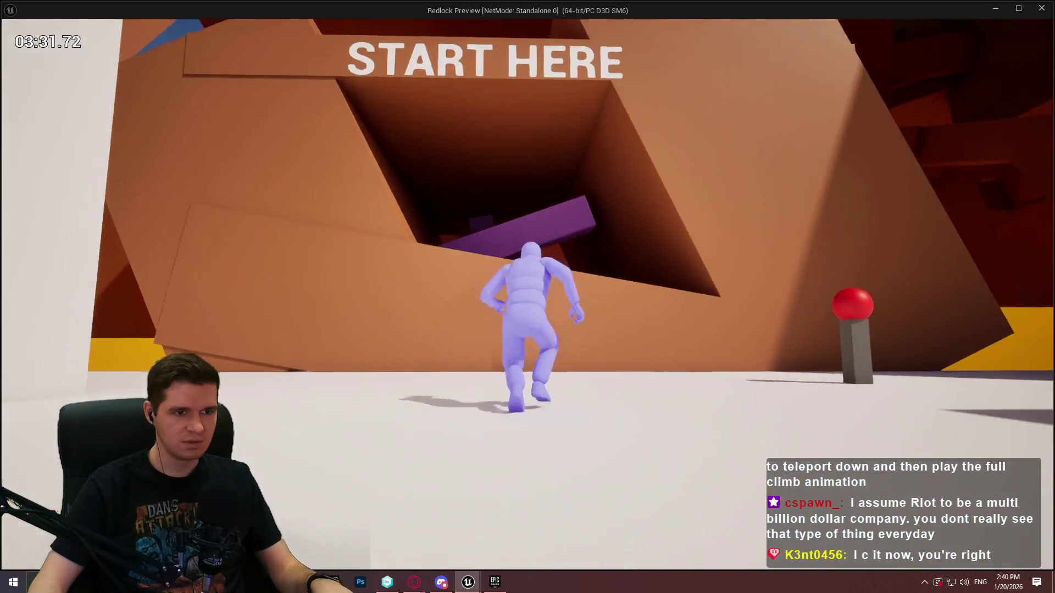
key("w")
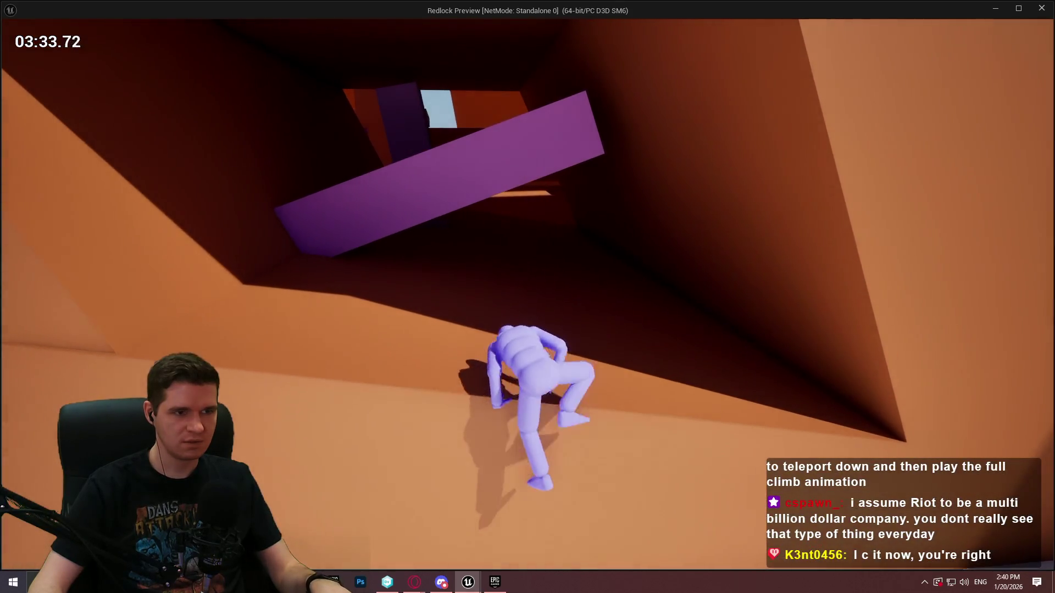
key("w")
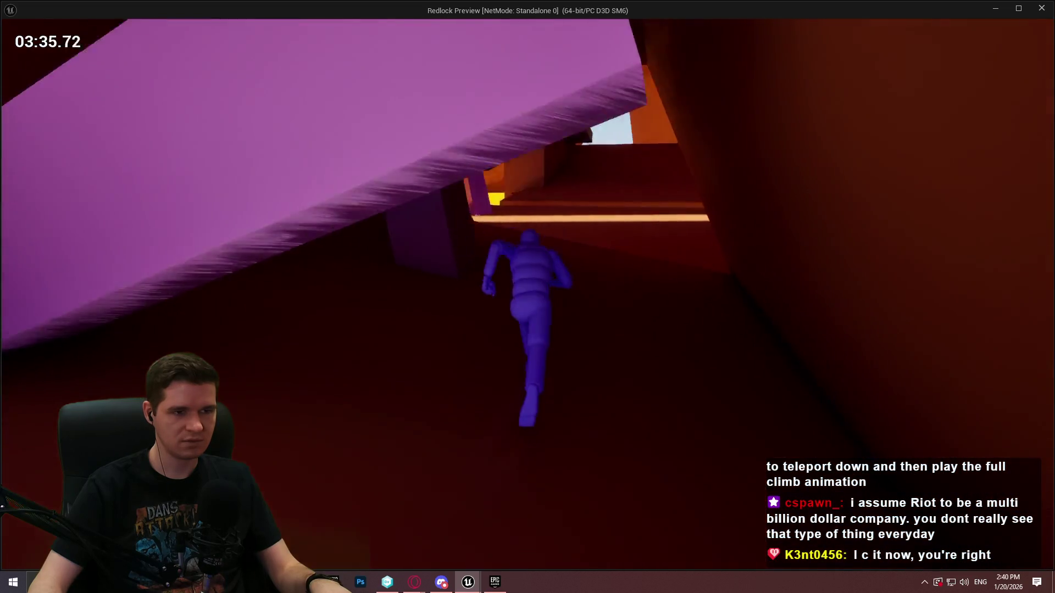
key("w")
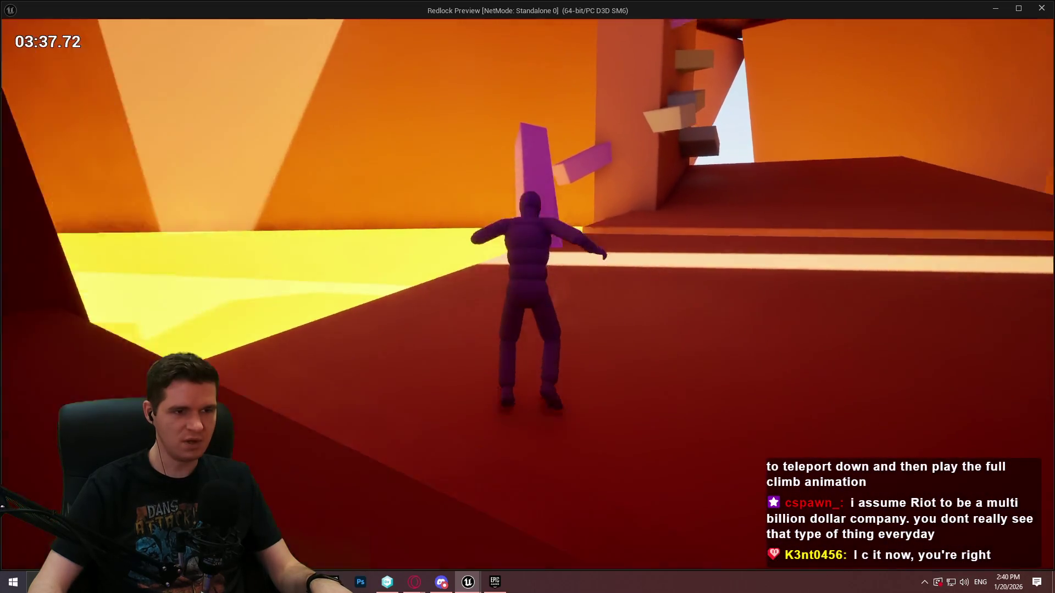
key("w")
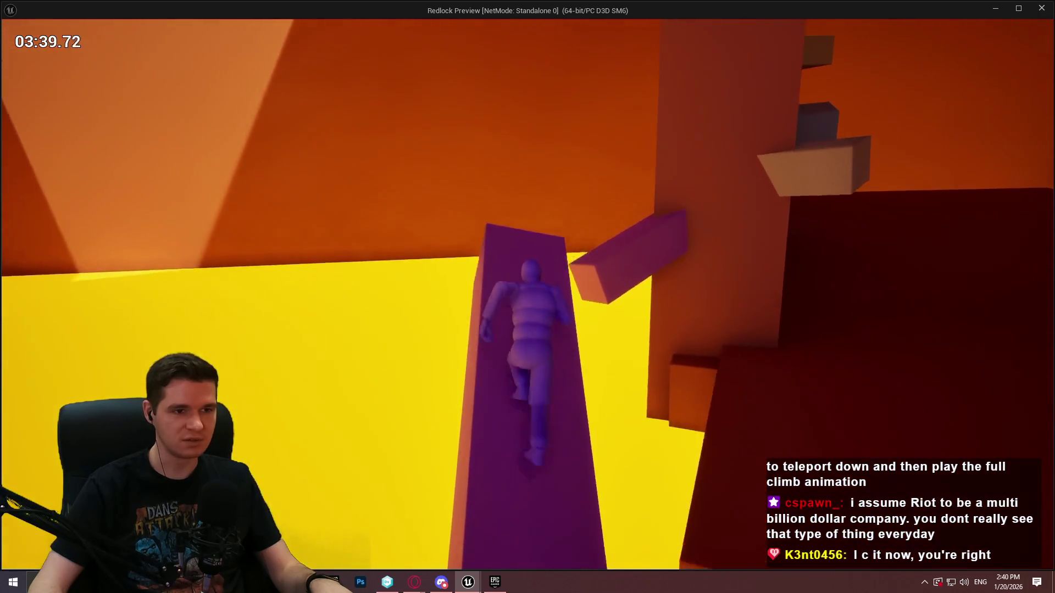
key("w")
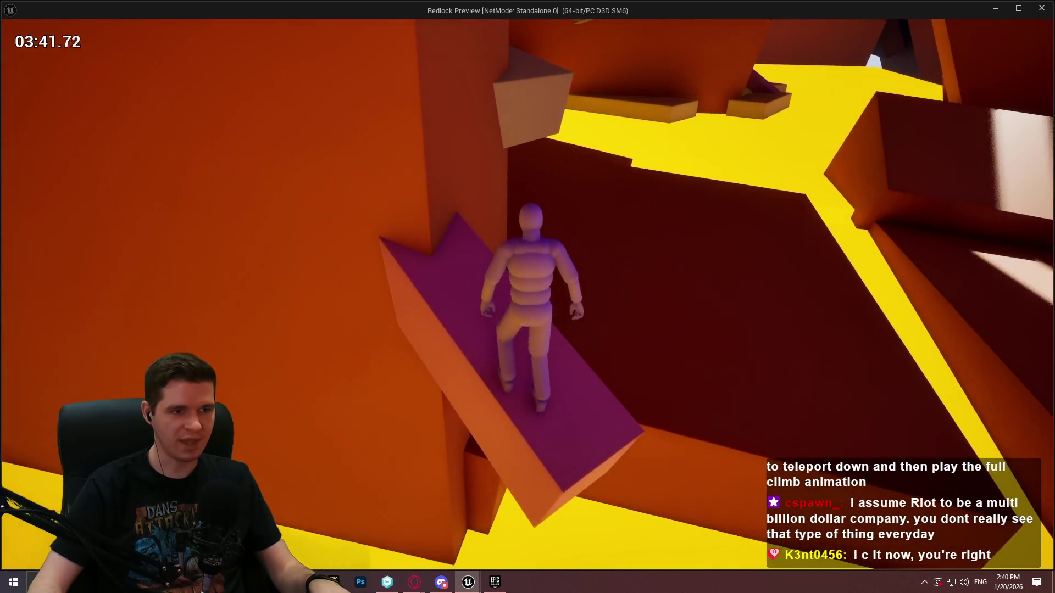
key("w")
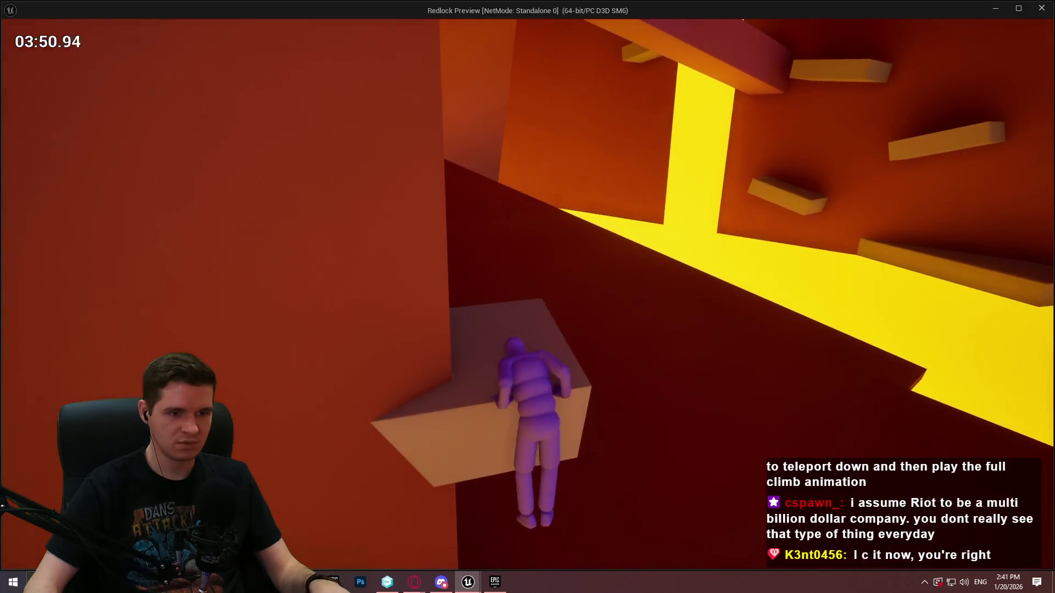
Step: Bring up the documentation browser, then close it to return to the editor
key("alt+Tab")
left_click(572, 336)
right_click(572, 336)
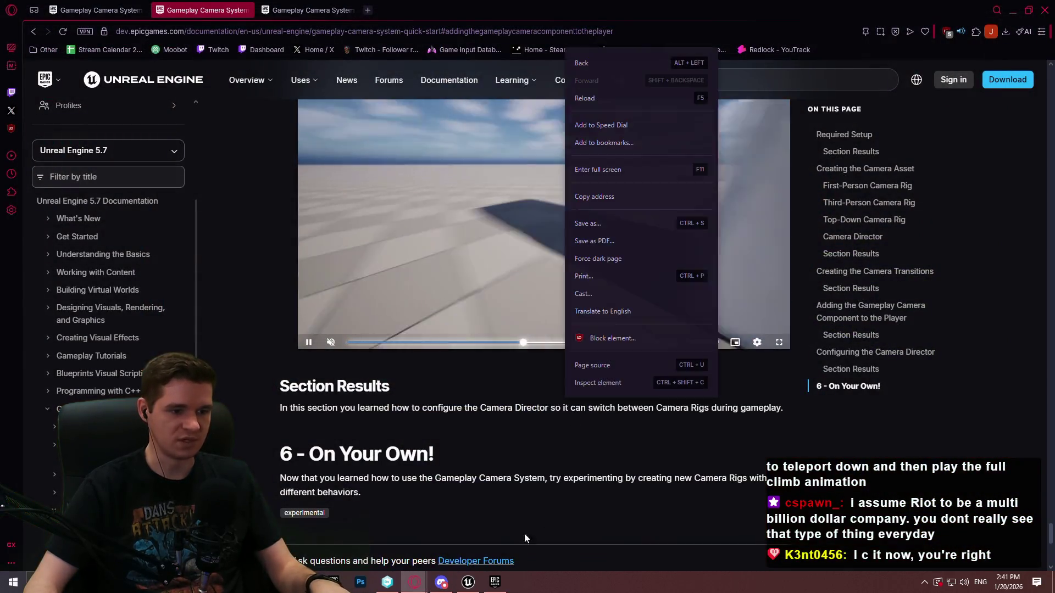
key("Escape")
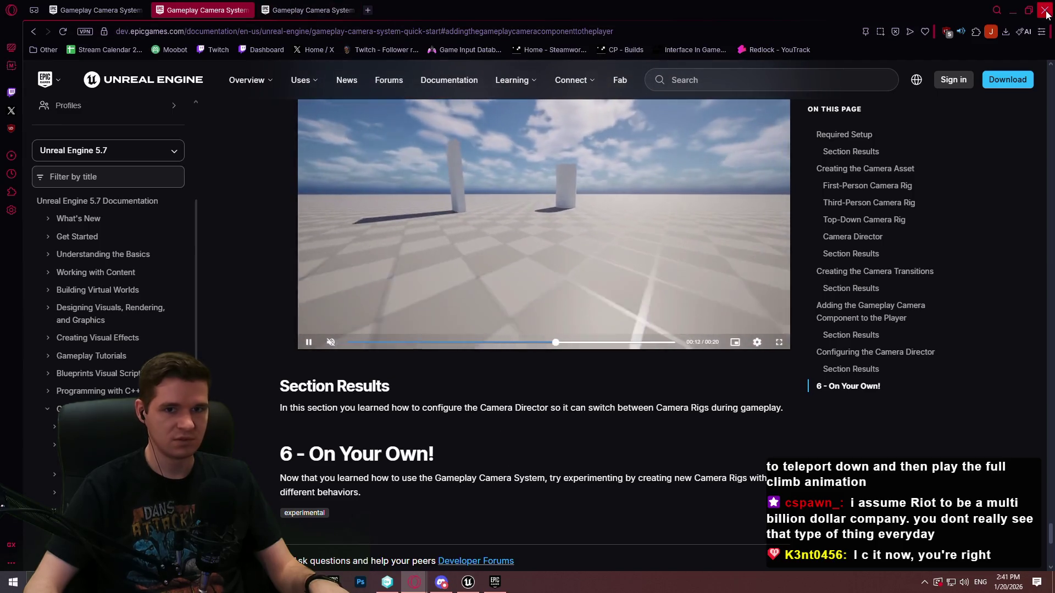
left_click(1012, 10)
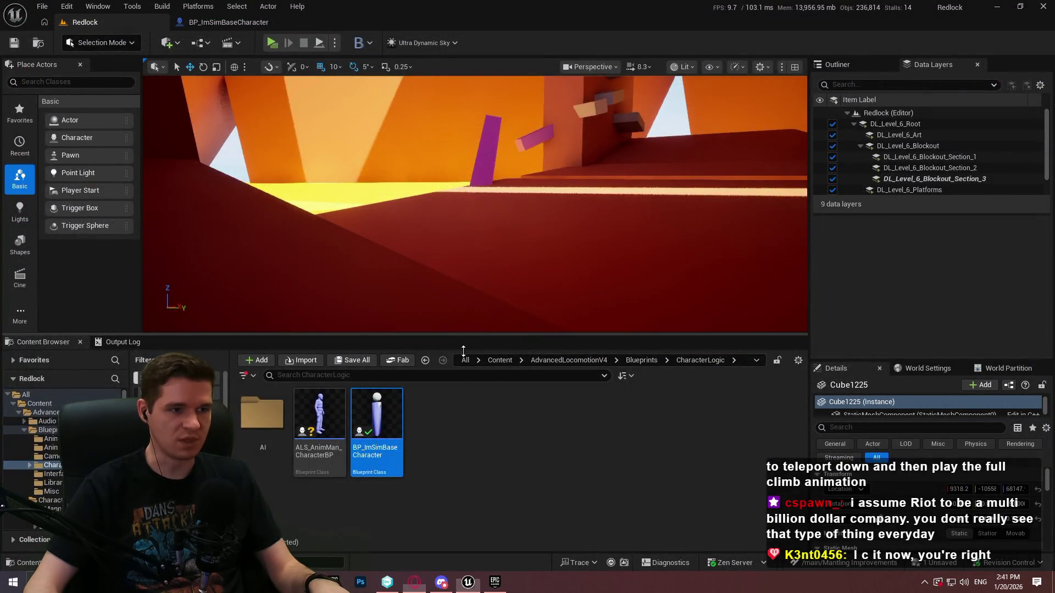
Step: Open BP_ImSimBaseCharacter's TickMantlingCheck graph and check the first line trace's debug options
left_click(228, 22)
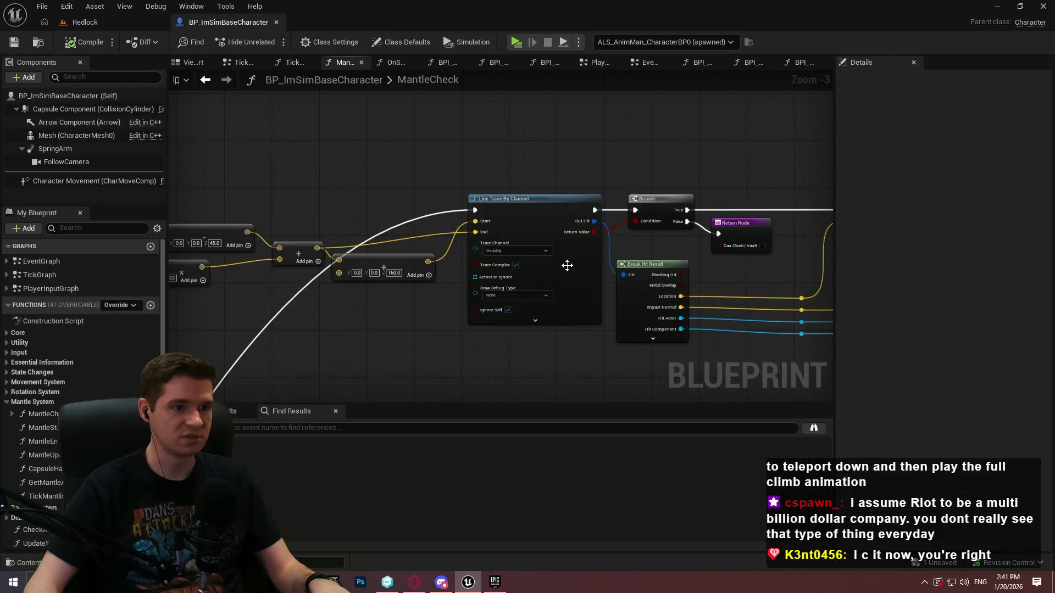
scroll(567, 264, "down", 4)
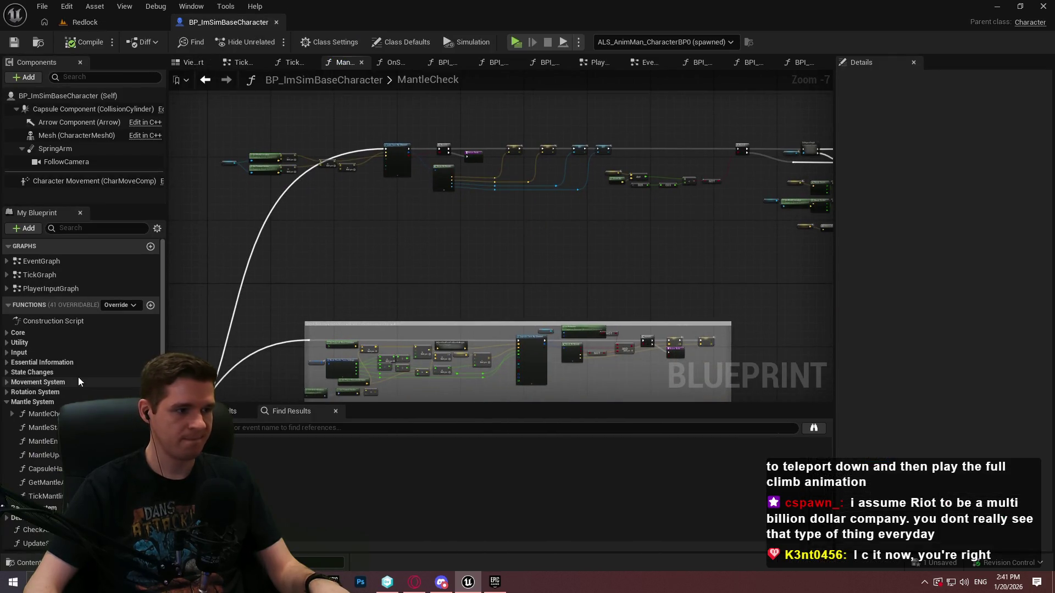
double_click(41, 496)
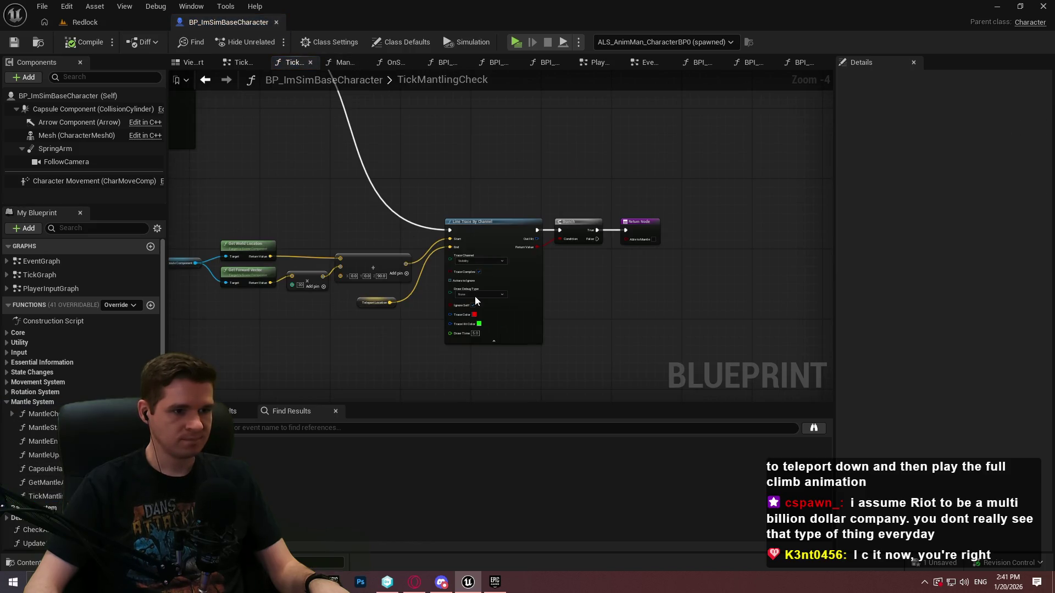
scroll(636, 287, "down", 1)
left_click_drag(636, 287, 511, 227)
scroll(510, 227, "up", 3)
left_click(302, 216)
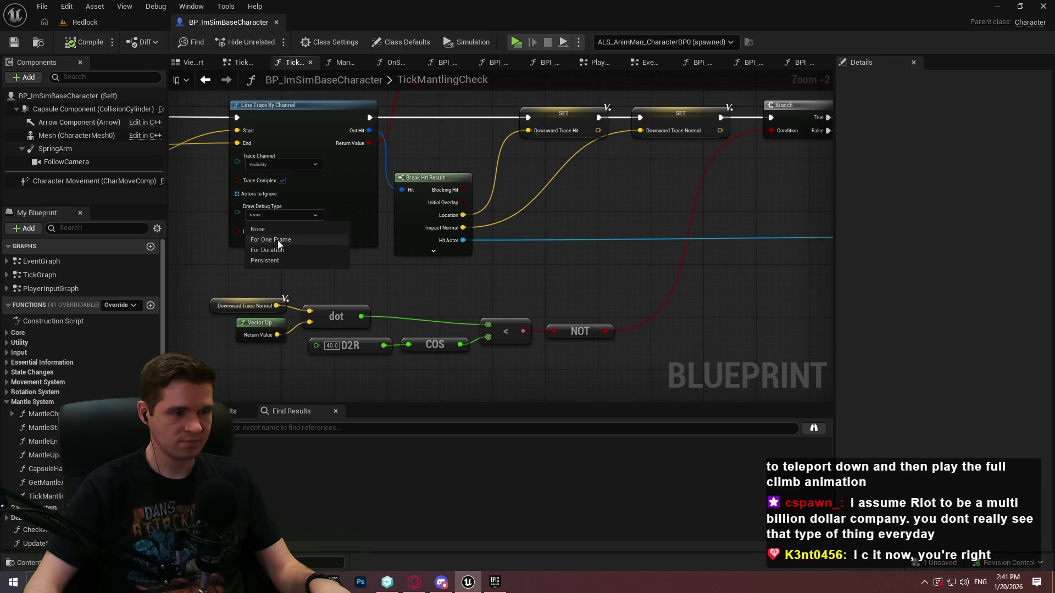
Step: Pan past the capsule traces and set the final line trace's Draw Debug Type to For One Frame
mouse_move(686, 271)
left_mouse_down()
mouse_move(816, 302)
mouse_move(220, 256)
mouse_move(325, 272)
left_mouse_up()
left_click_drag(624, 323, 362, 244)
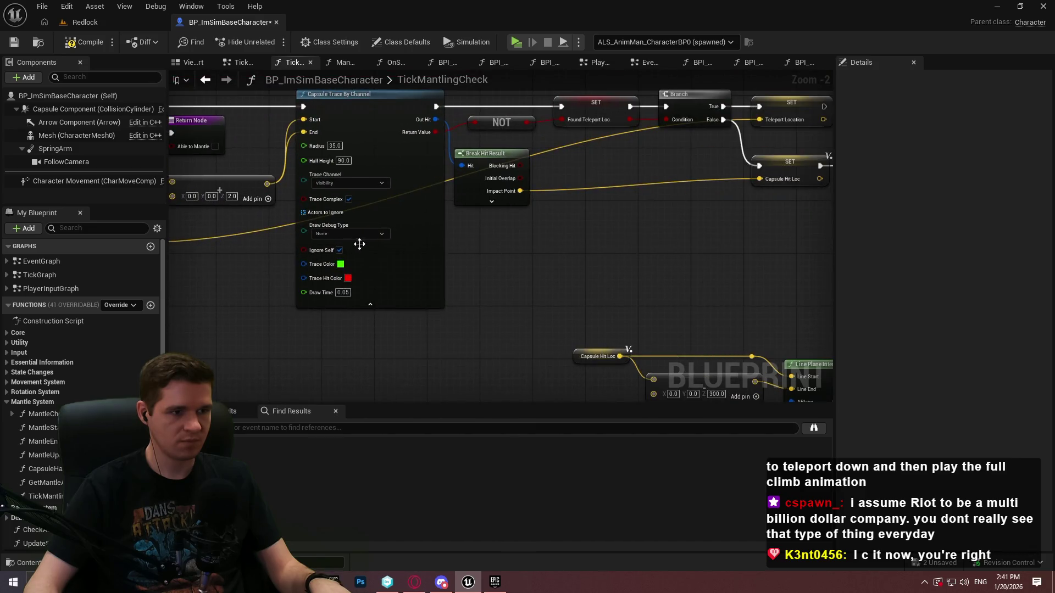
left_click_drag(442, 272, 177, 249)
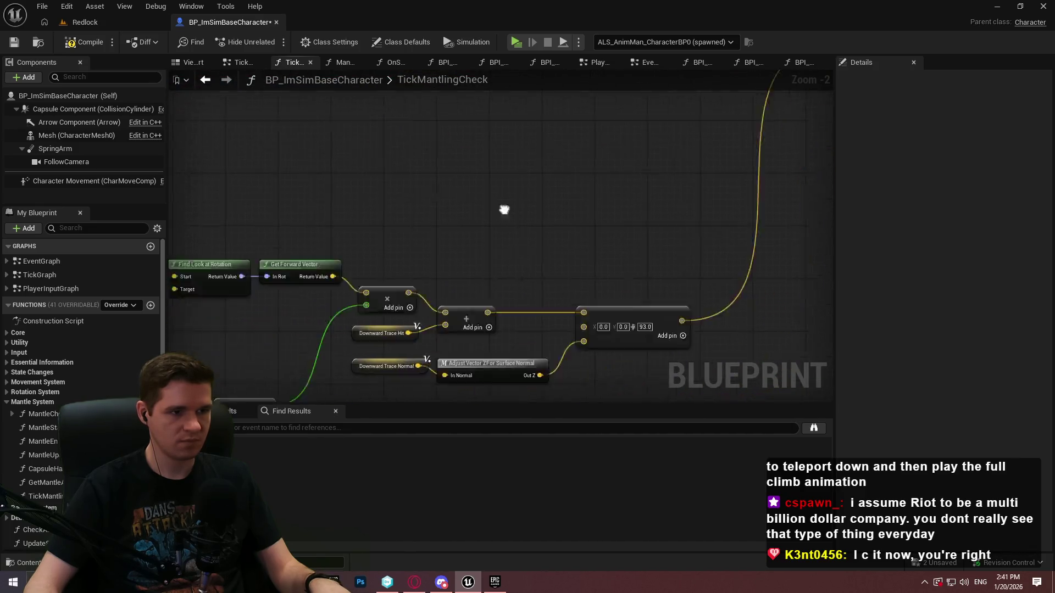
left_click_drag(523, 235, 192, 306)
mouse_move(502, 260)
left_mouse_down()
mouse_move(410, 188)
mouse_move(473, 262)
left_mouse_up()
left_click(473, 268)
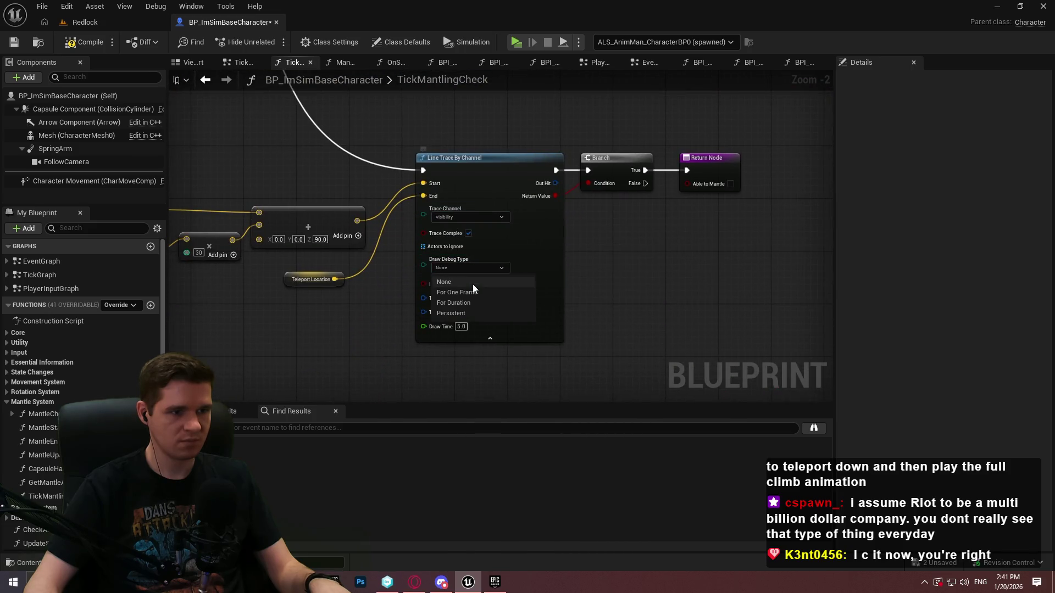
left_click(468, 290)
left_click(85, 22)
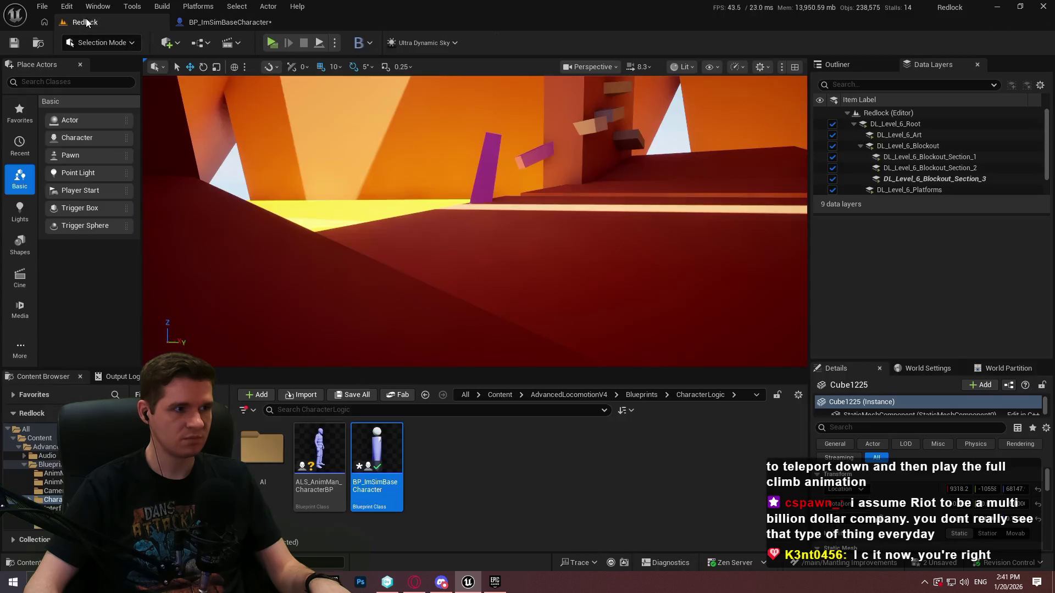
Step: Fly the viewport to the white blocks near the start and select a small cube
left_click_drag(578, 209, 577, 209)
left_click(589, 250)
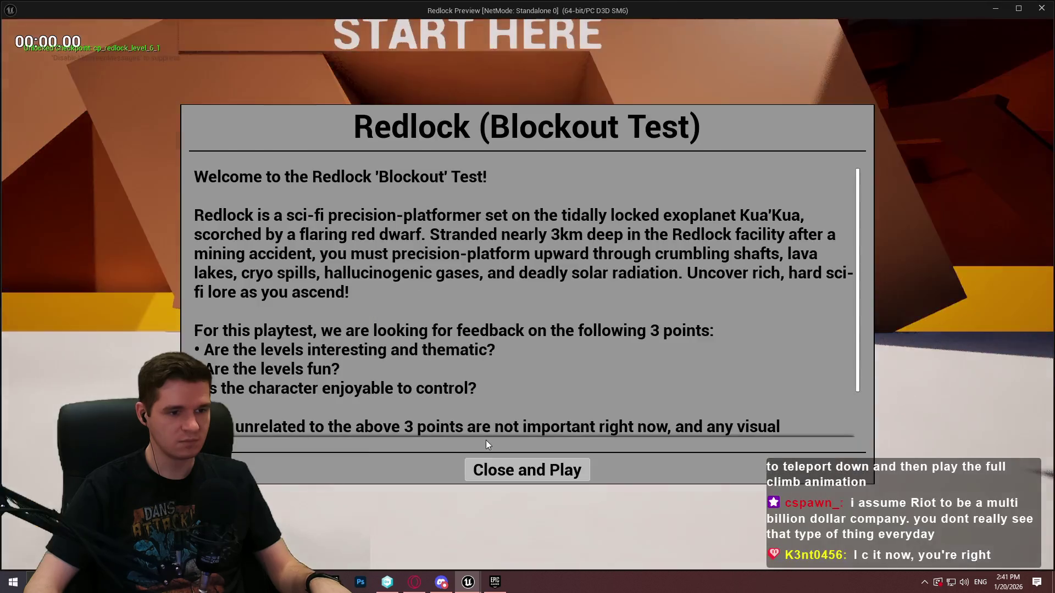
Step: Close the Redlock welcome dialog, run the character forward and mantle up onto a ledge
left_click(492, 468)
key("w")
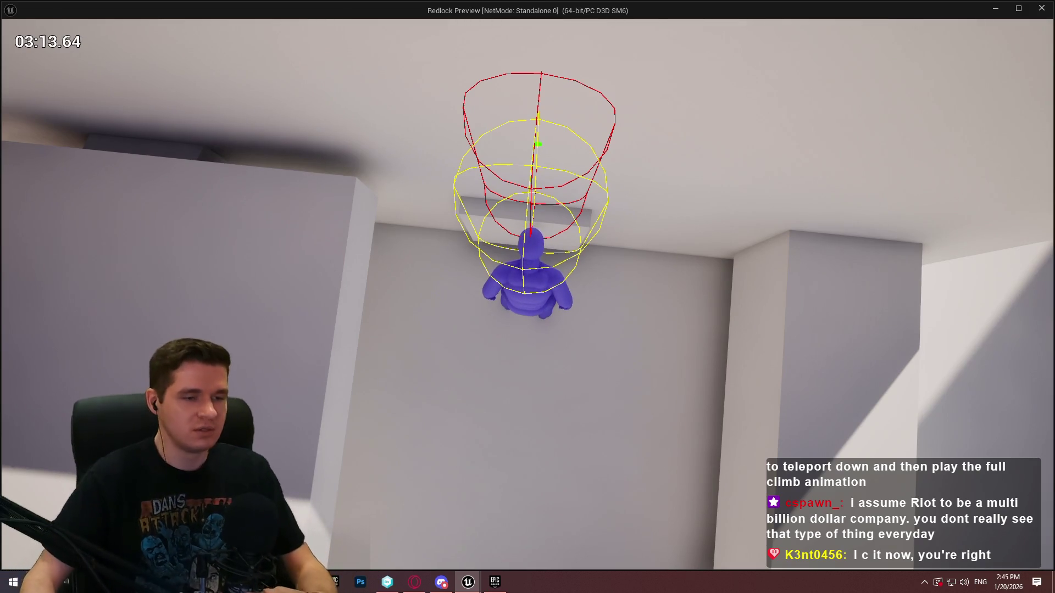
key("space")
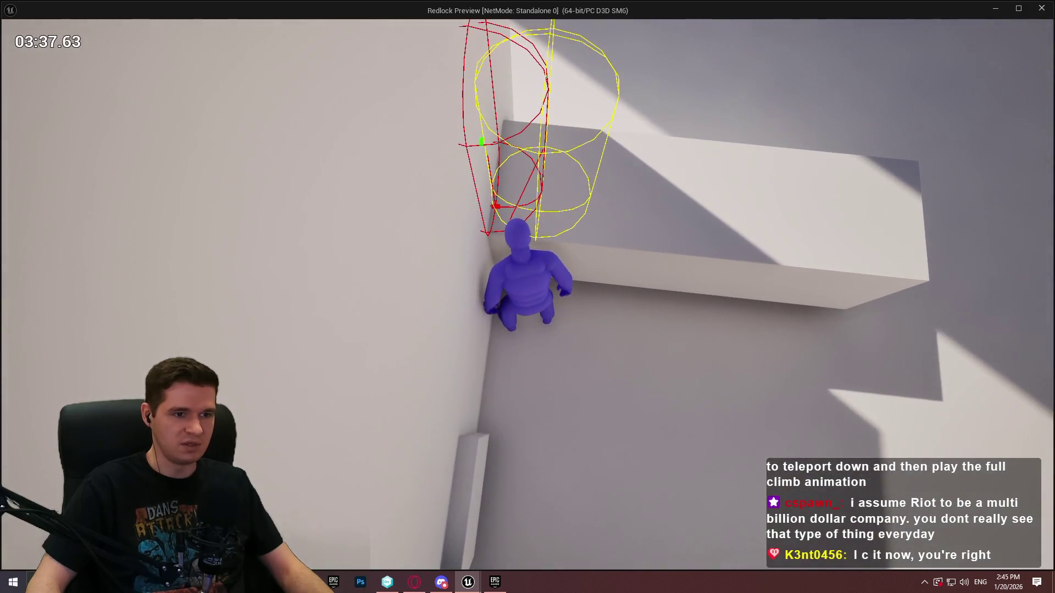
key("ctrl+Print")
left_click_drag(407, 11, 679, 332)
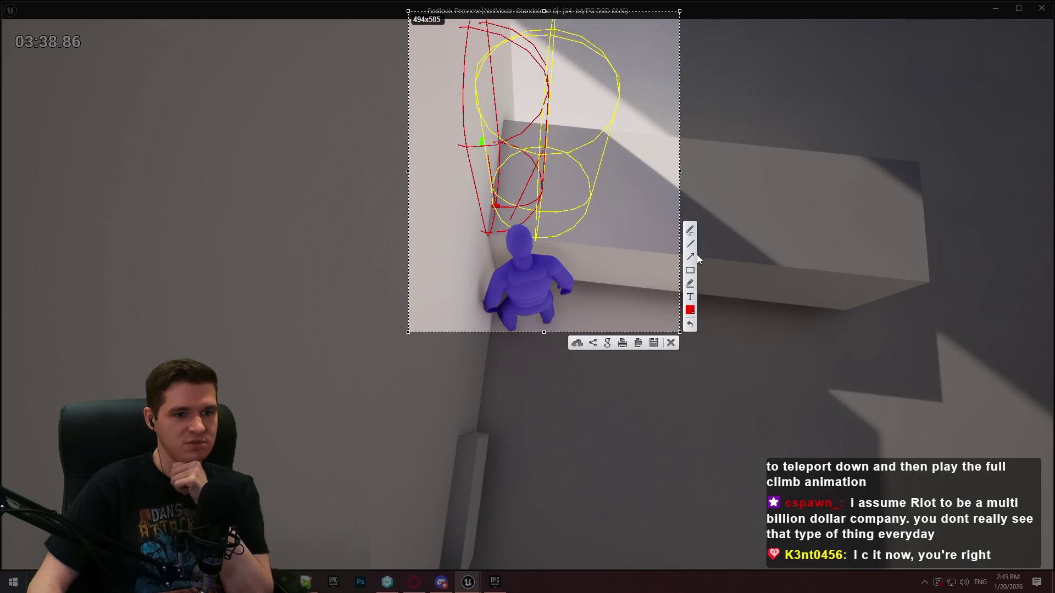
left_click(690, 310)
left_click(664, 207)
left_click(664, 194)
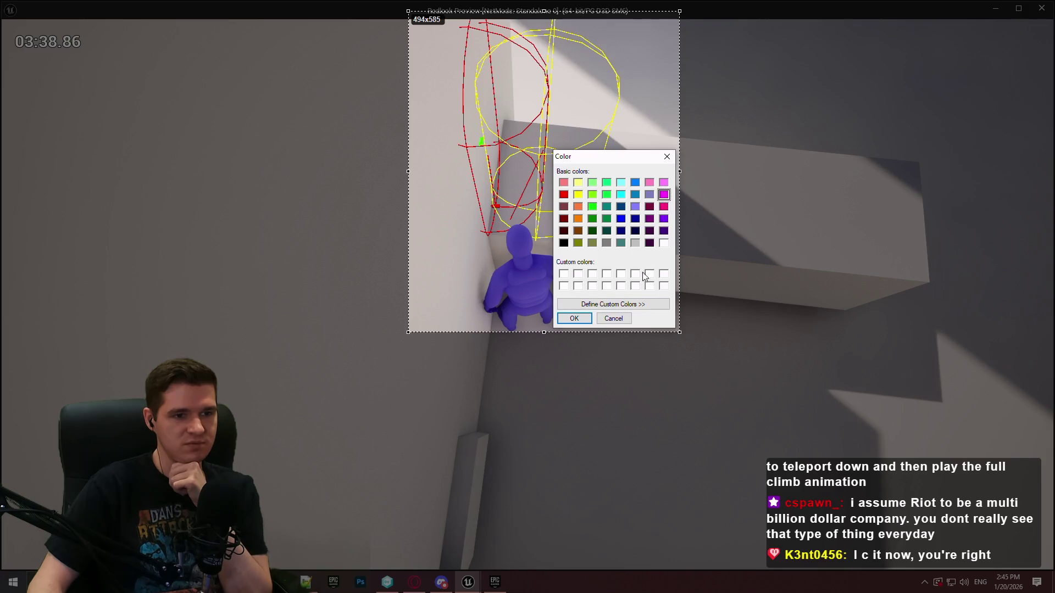
left_click(574, 318)
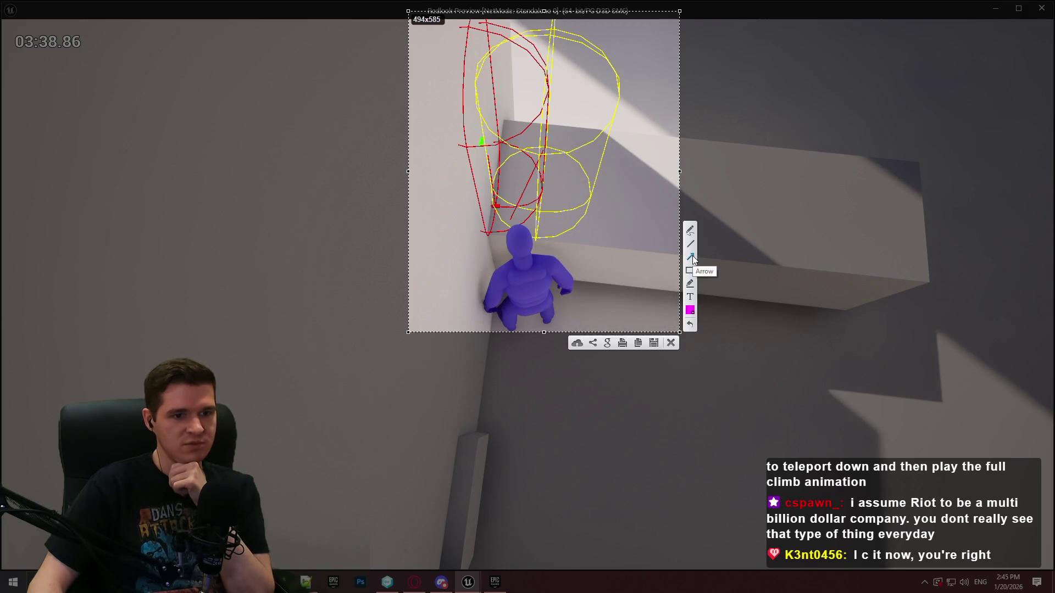
left_click_drag(542, 132, 541, 204)
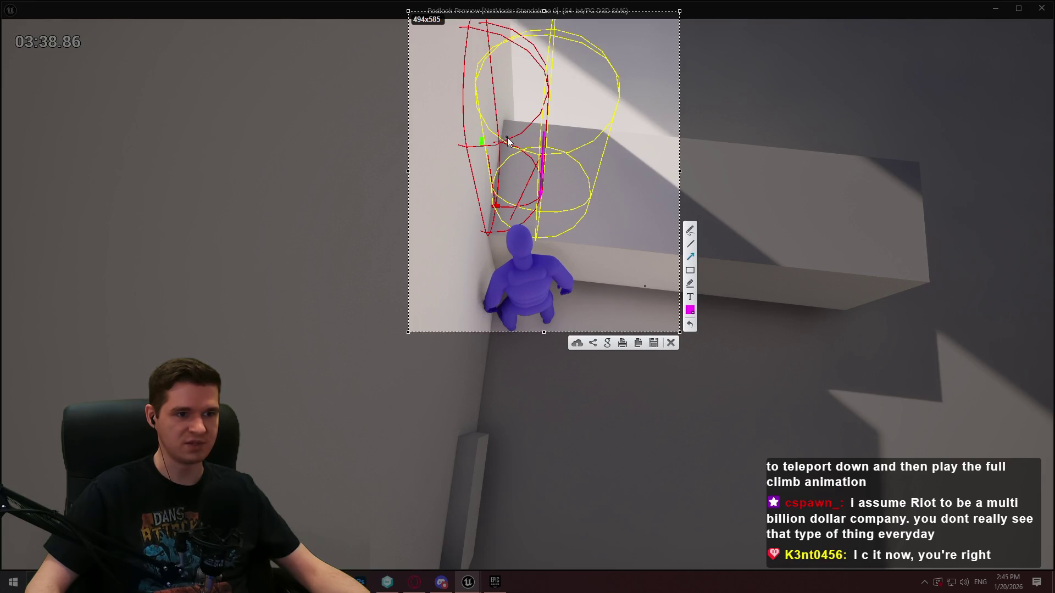
left_click_drag(515, 141, 516, 211)
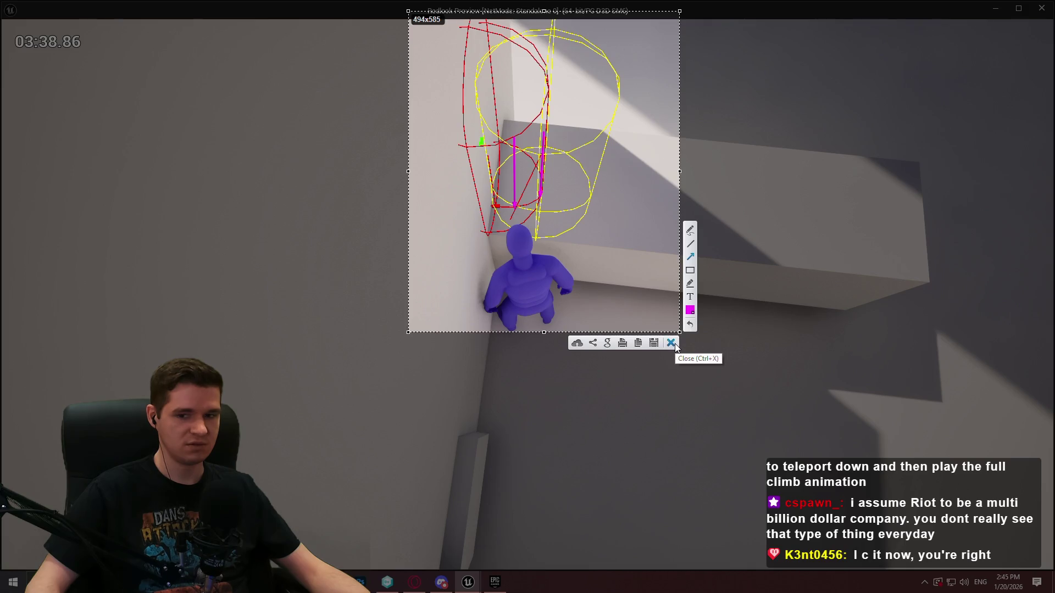
left_click(671, 343)
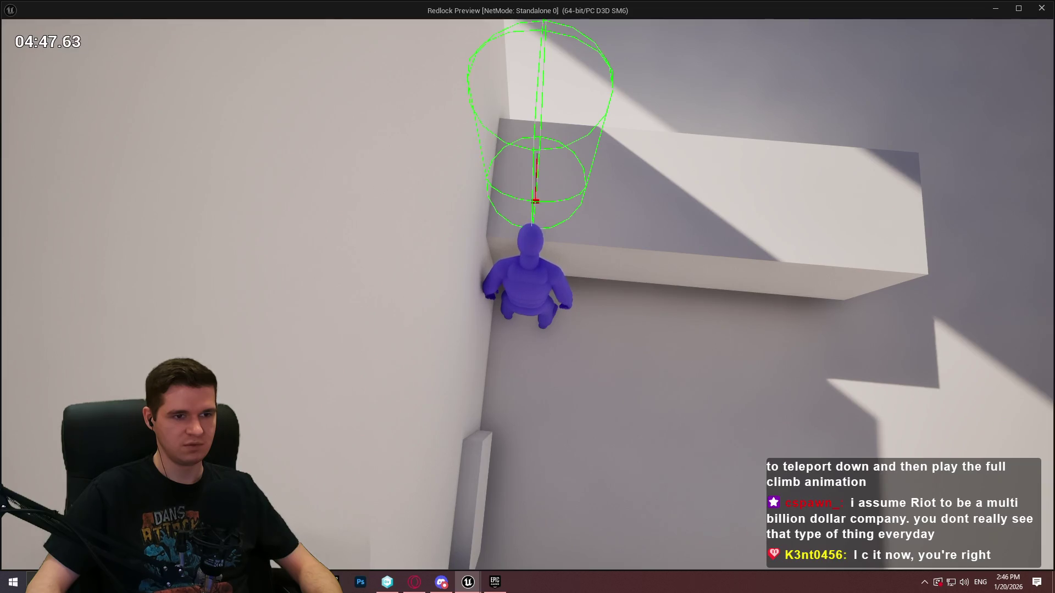
Step: Quit the standalone Redlock preview with Escape to get back to the level editor
key("Escape")
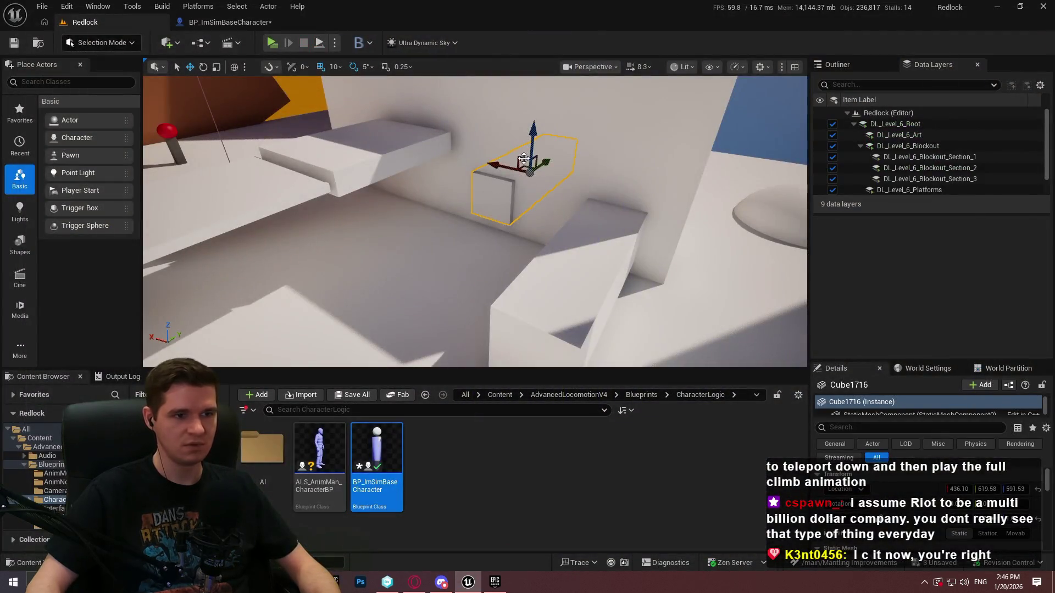
Step: Move Cube1716 50 units along Y and Play From Here at that floor spot
scroll(570, 159, "down", 3)
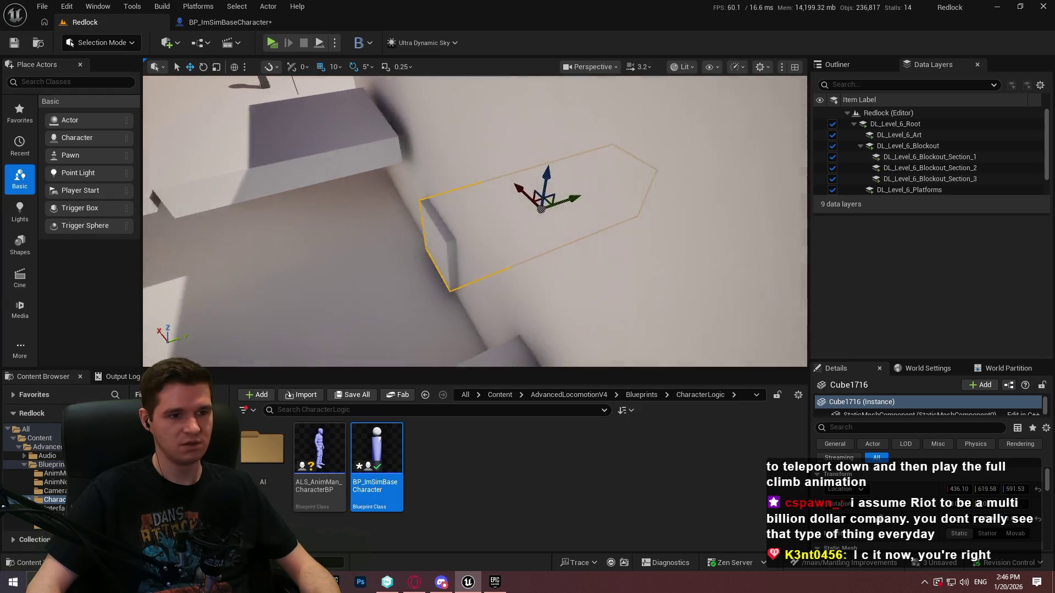
left_click_drag(634, 120, 609, 128)
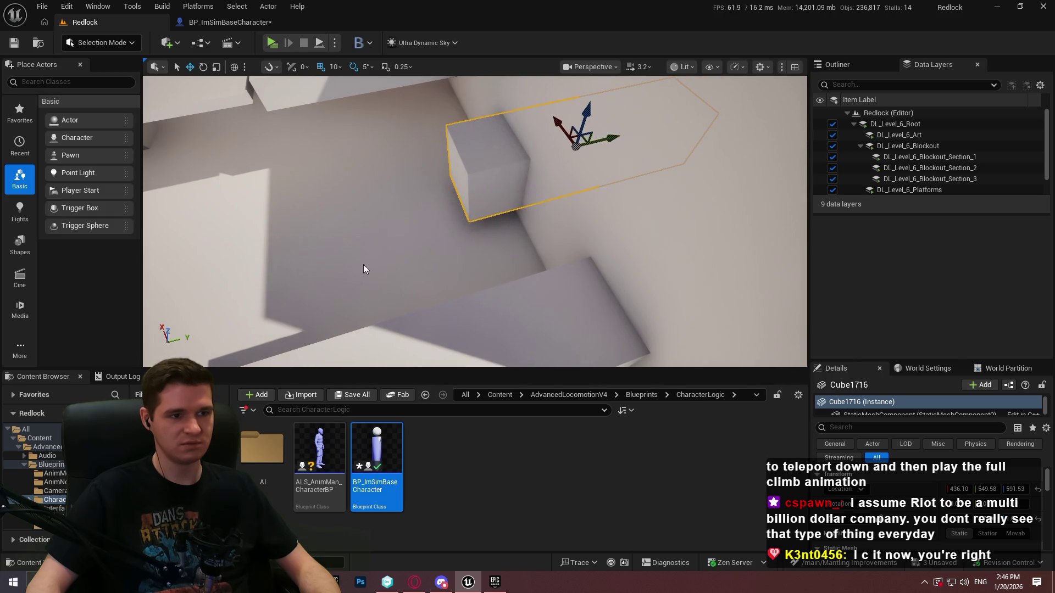
right_click(362, 264)
left_click(463, 561)
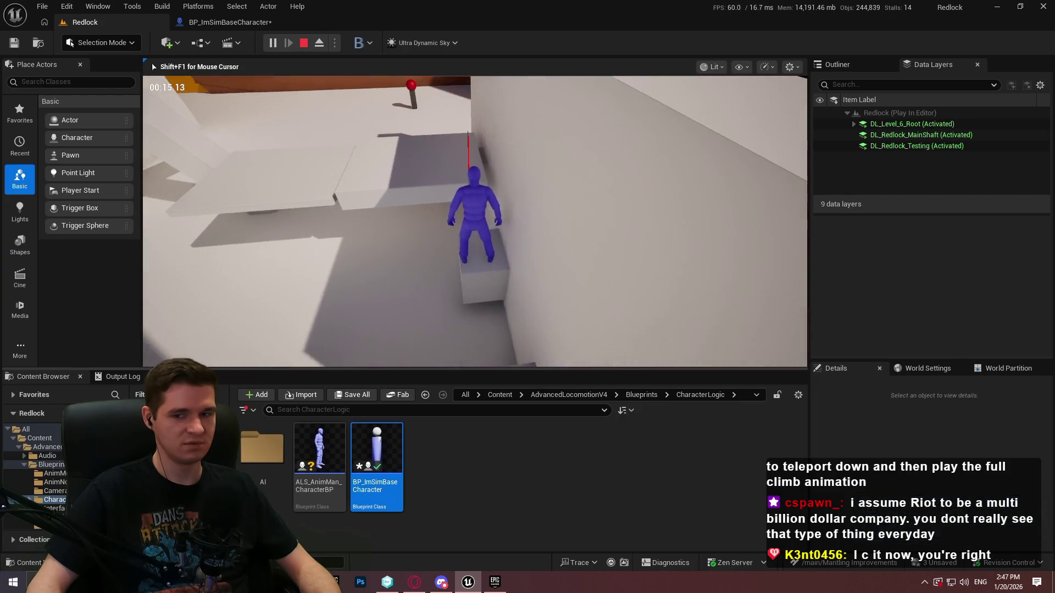
Step: Stop the play session and duplicate Cube1716 as Cube1717, 100 units along X and 40 along Y
key("Escape")
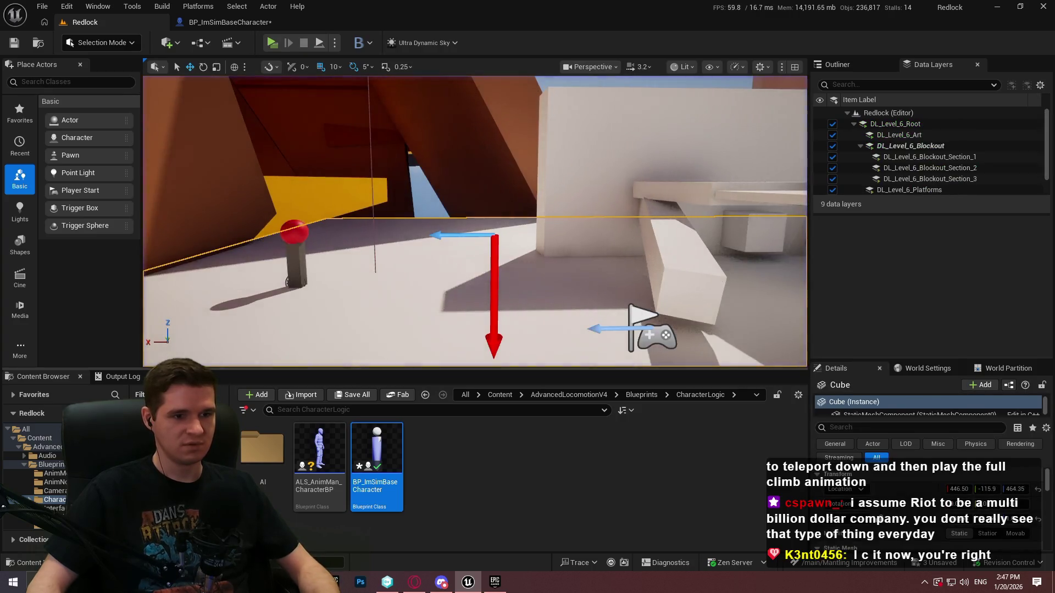
scroll(598, 269, "down", 3)
left_click_drag(442, 252, 441, 252)
left_click(441, 252)
mouse_move(601, 173)
left_mouse_down()
mouse_move(640, 299)
mouse_move(640, 288)
left_mouse_up()
key("ctrl+z")
mouse_move(604, 179)
left_mouse_down()
mouse_move(638, 297)
mouse_move(621, 231)
left_mouse_up()
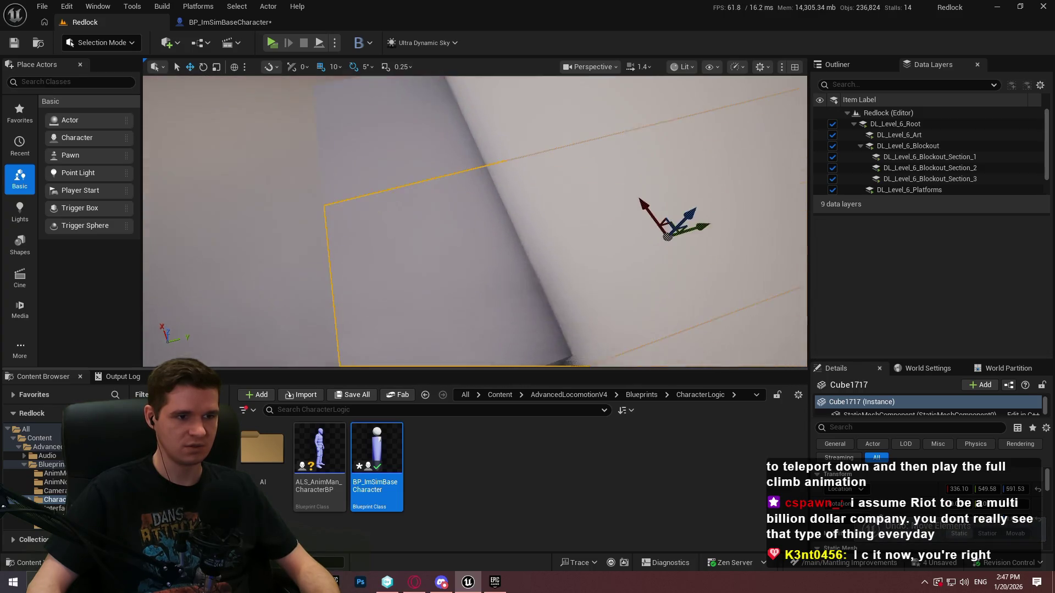
left_click_drag(708, 220, 744, 204)
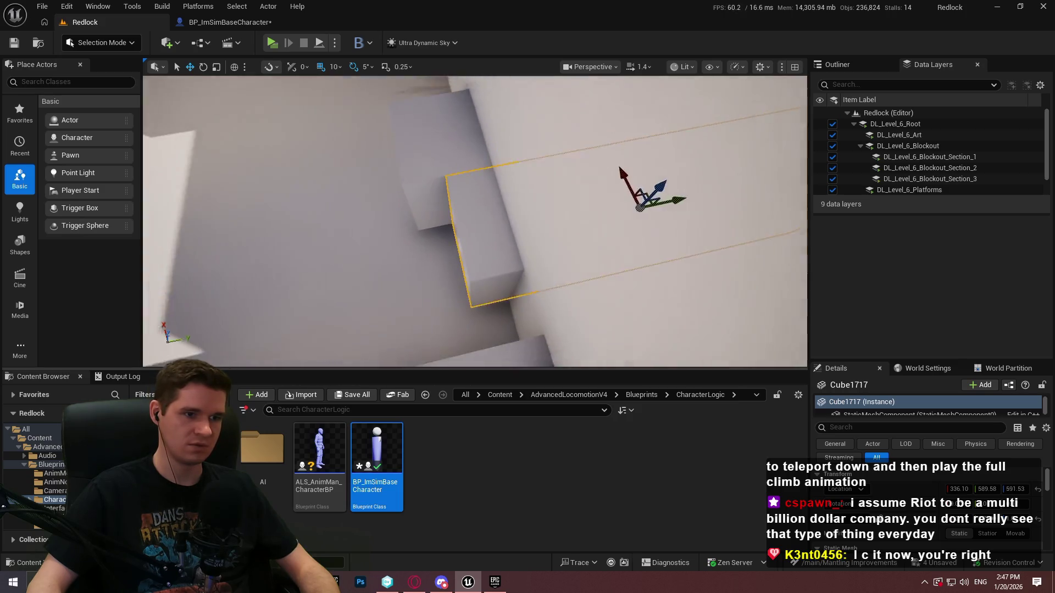
Step: Play From Here beside the new cubes and switch the view to fullscreen
right_click(302, 181)
left_click(400, 562)
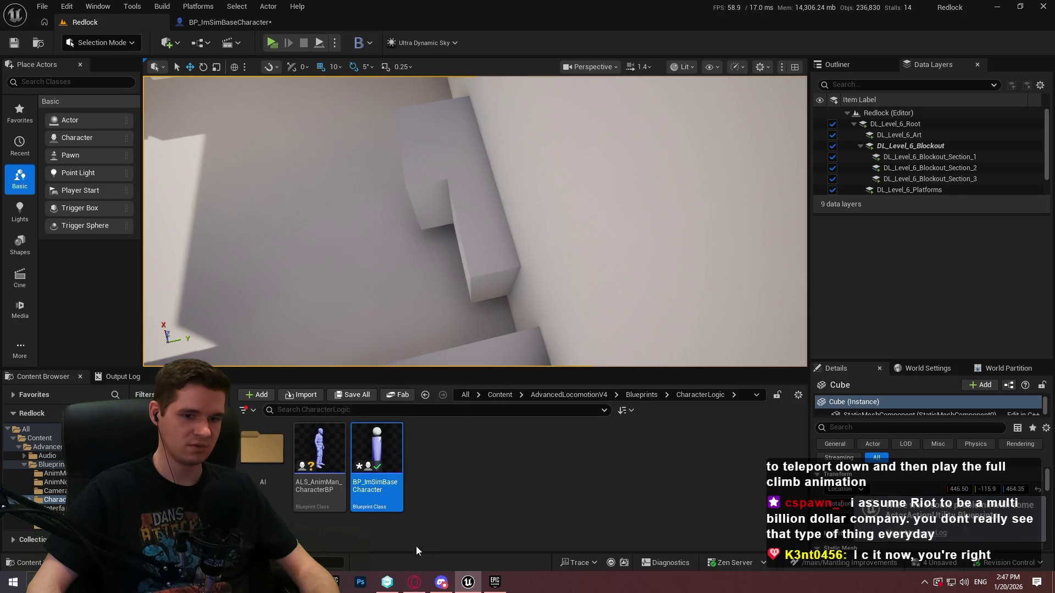
key("F11")
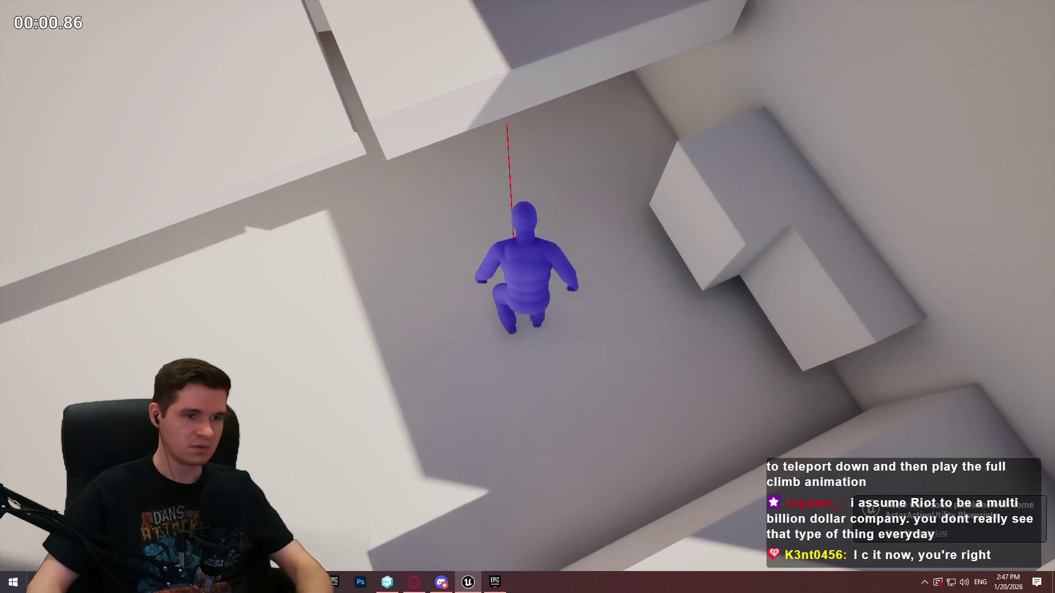
Step: Mantle onto the box, leap to grab the wall, then stop the playtest and restore the editor
key("space")
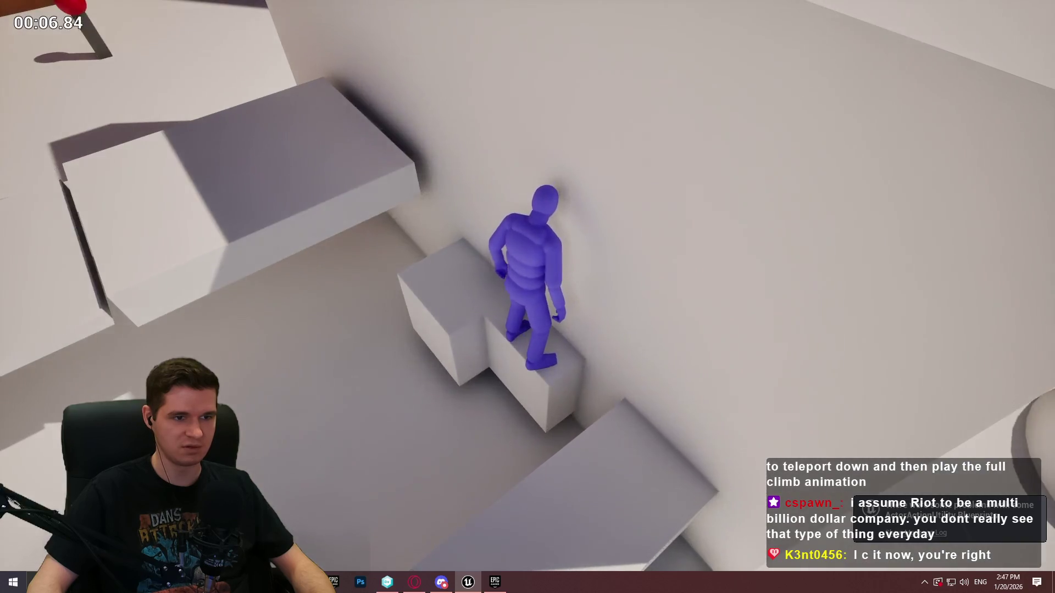
key("space")
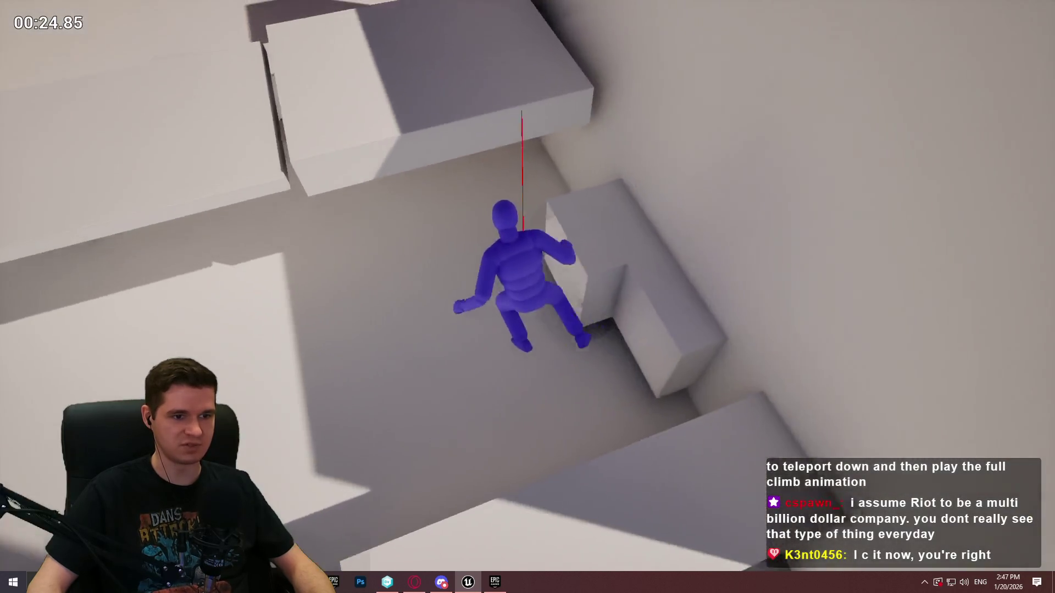
key("Escape")
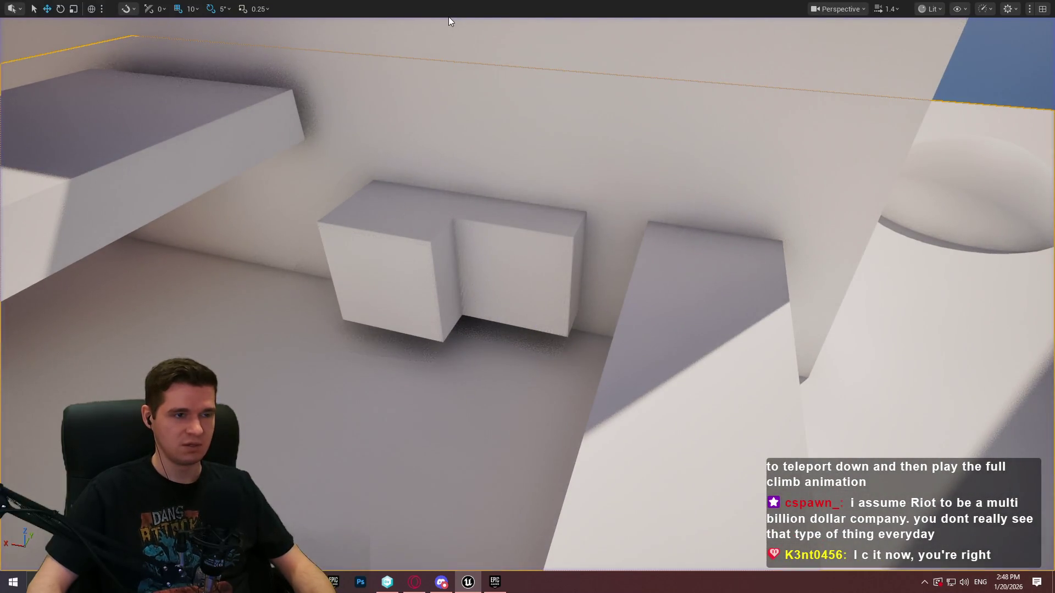
key("F11")
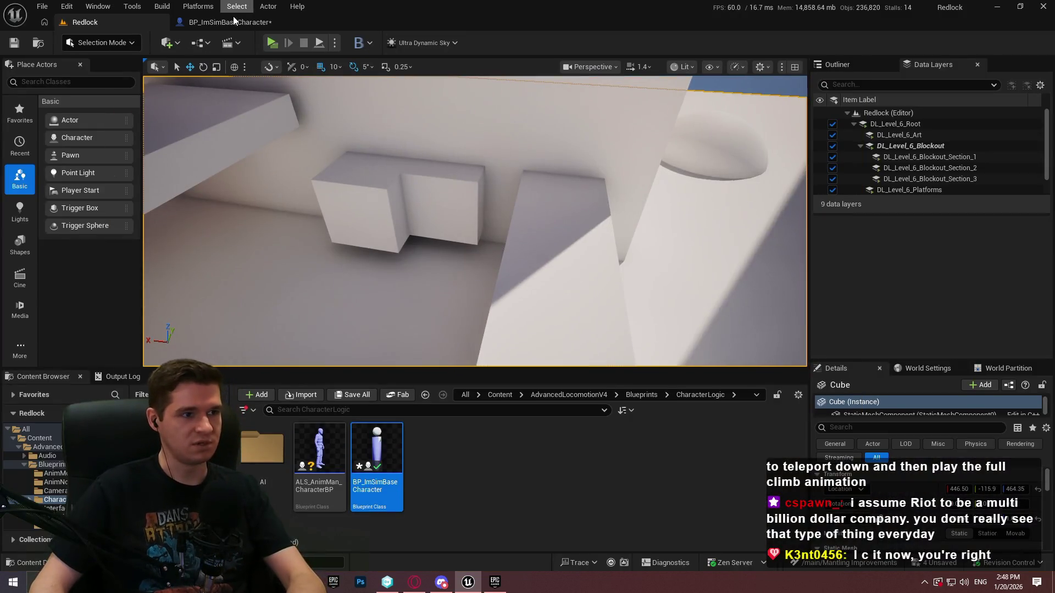
Step: Show BP_ImSimBaseCharacter's TickMantlingCheck graph, widened and framed to fit all nodes
left_click(234, 22)
scroll(528, 369, "down", 4)
mouse_move(831, 186)
left_mouse_down()
mouse_move(848, 175)
mouse_move(932, 181)
left_mouse_up()
key("Home")
Step: Paste a copy of the Line Trace By Channel node into the empty space below the first trace
left_click_drag(628, 400, 626, 438)
scroll(650, 290, "up", 4)
left_click_drag(648, 289, 635, 233)
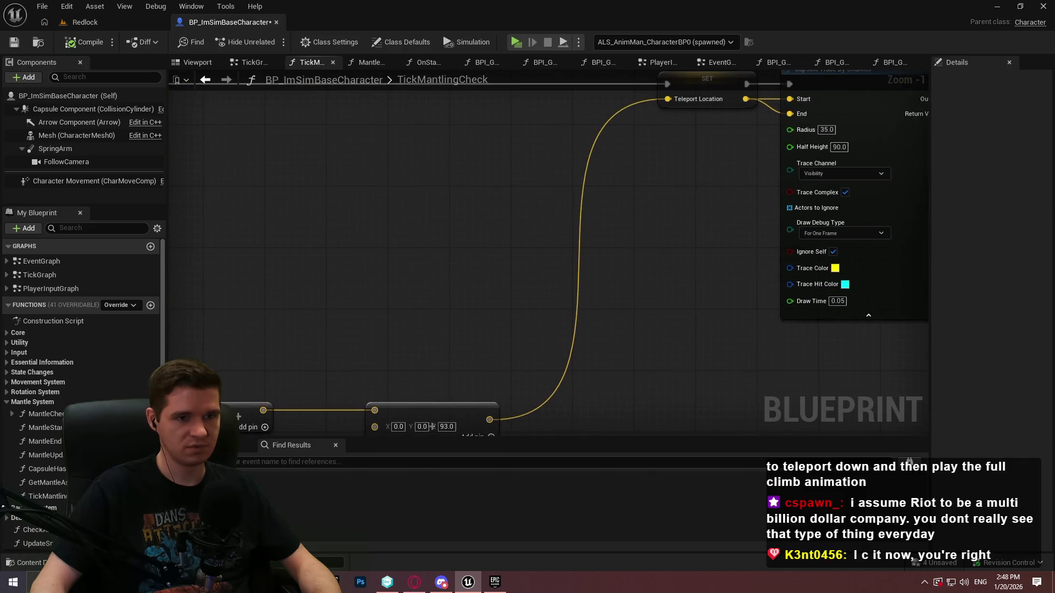
scroll(747, 136, "up", 1)
mouse_move(721, 129)
left_mouse_down()
mouse_move(648, 216)
mouse_move(384, 205)
mouse_move(129, 11)
left_mouse_up()
mouse_move(220, 65)
left_mouse_down()
mouse_move(157, 53)
mouse_move(169, 70)
left_mouse_up()
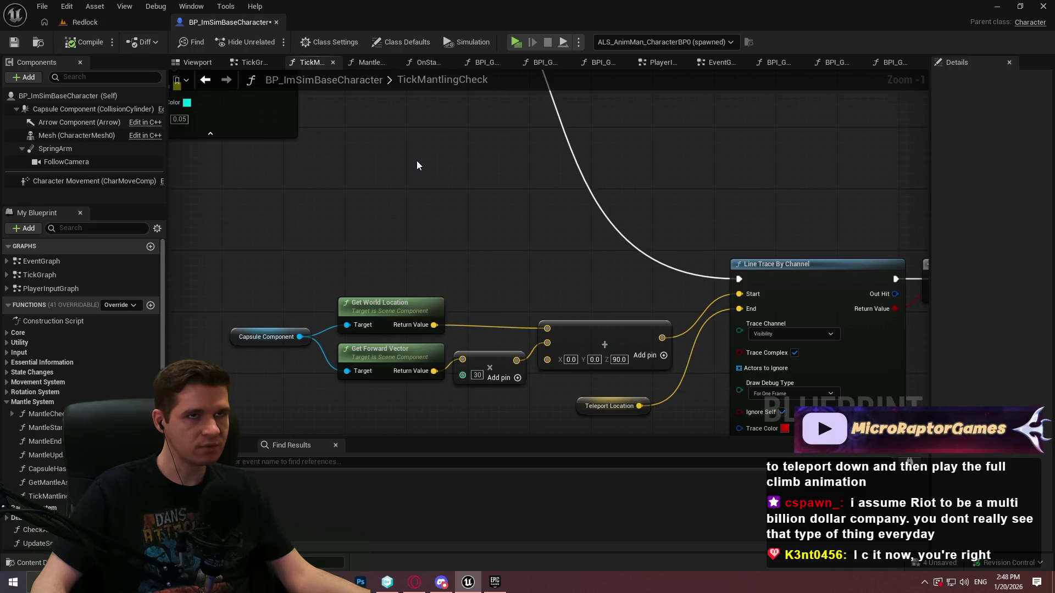
scroll(417, 168, "down", 4)
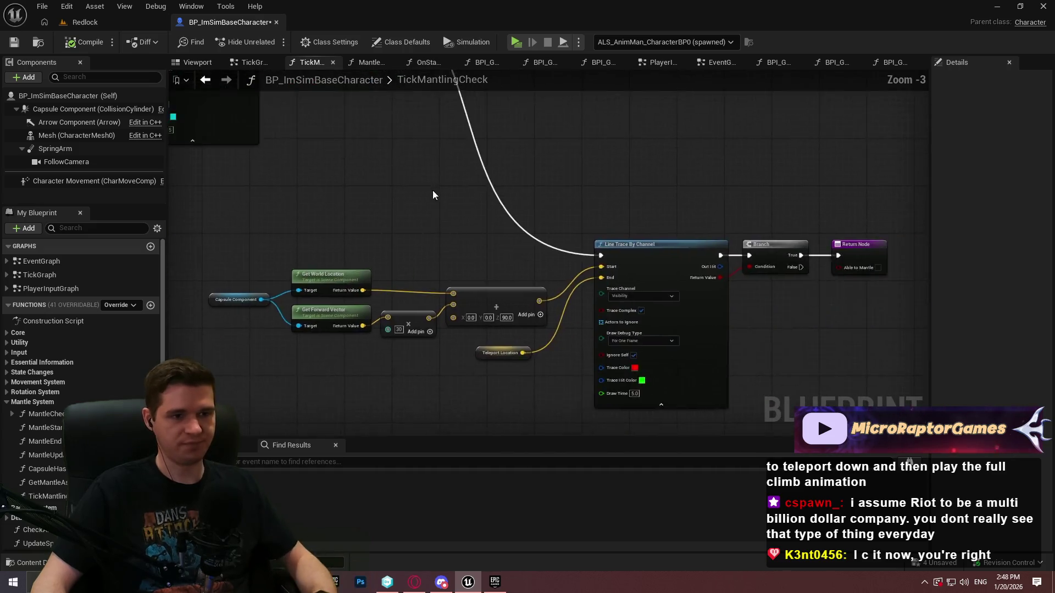
scroll(585, 212, "up", 2)
left_click_drag(532, 170, 529, 331)
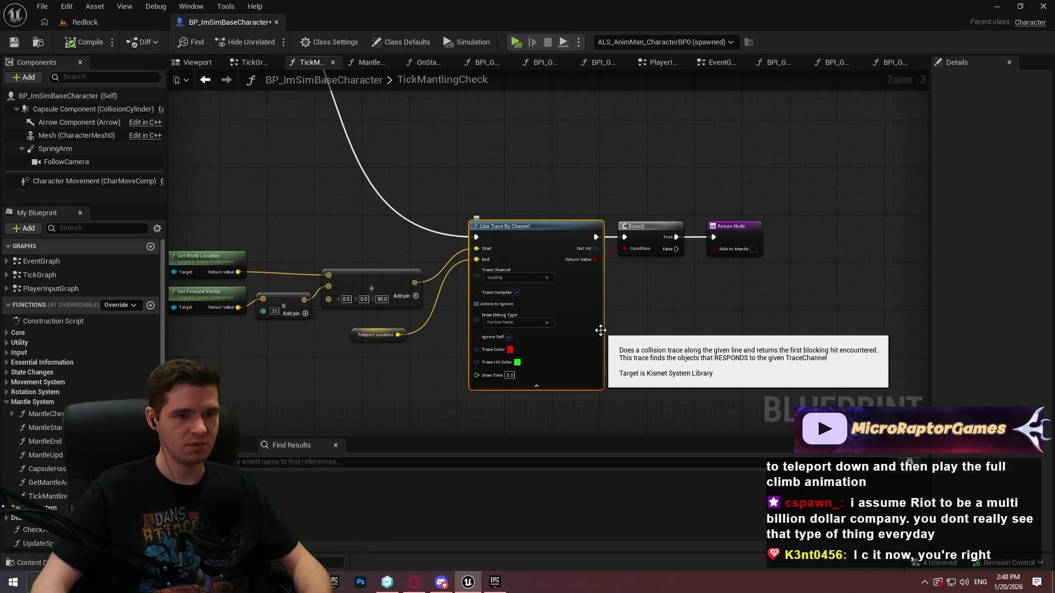
mouse_move(600, 335)
left_mouse_down()
mouse_move(608, 229)
mouse_move(635, 236)
mouse_move(613, 226)
mouse_move(571, 136)
left_mouse_up()
key("ctrl+v")
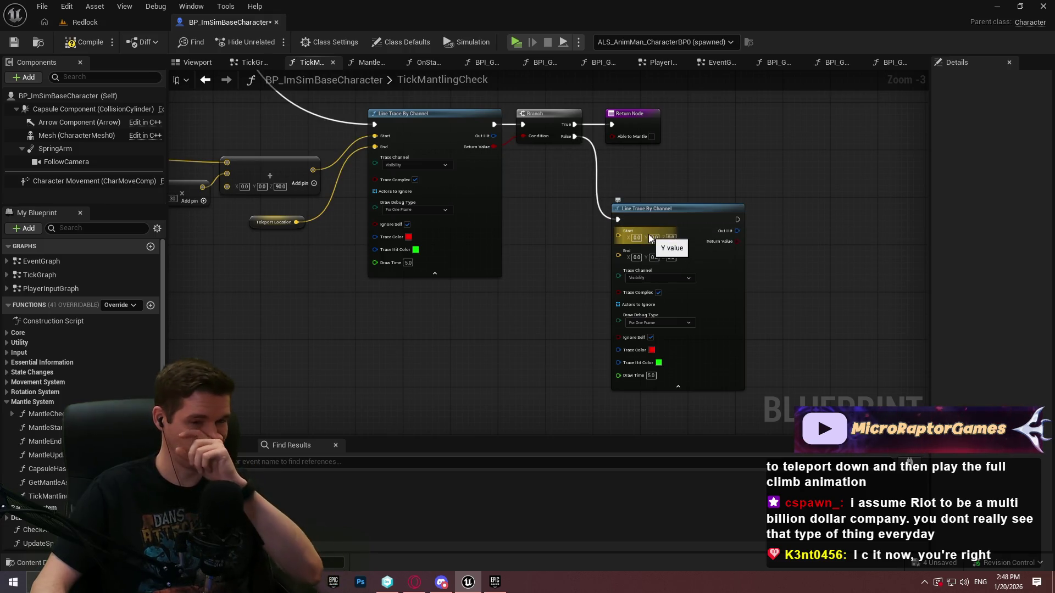
Step: Add a second Return Node and a Branch, wiring the second trace's result and False outcome through them
left_click(631, 114)
key("ctrl+c")
key("ctrl+v")
left_click_drag(863, 253, 713, 216)
left_click(669, 228)
key("b")
left_click(670, 228)
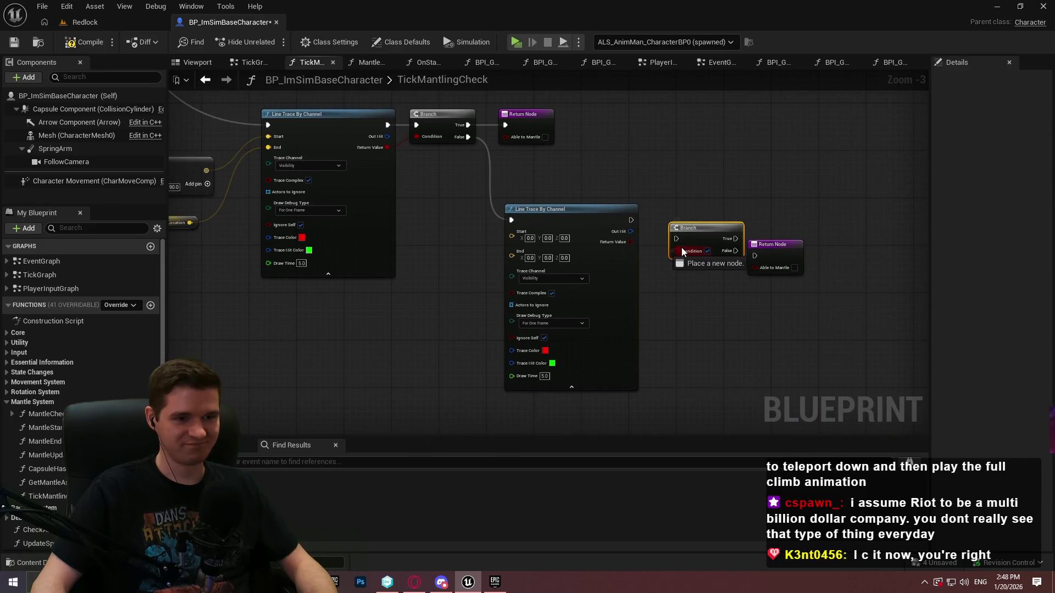
mouse_move(680, 253)
left_mouse_down()
mouse_move(643, 248)
mouse_move(644, 231)
mouse_move(681, 236)
left_mouse_up()
mouse_move(689, 231)
left_mouse_down()
mouse_move(677, 212)
mouse_move(752, 254)
mouse_move(766, 243)
mouse_move(566, 208)
mouse_move(724, 306)
mouse_move(695, 283)
left_mouse_up()
left_click(411, 273)
left_click(506, 277)
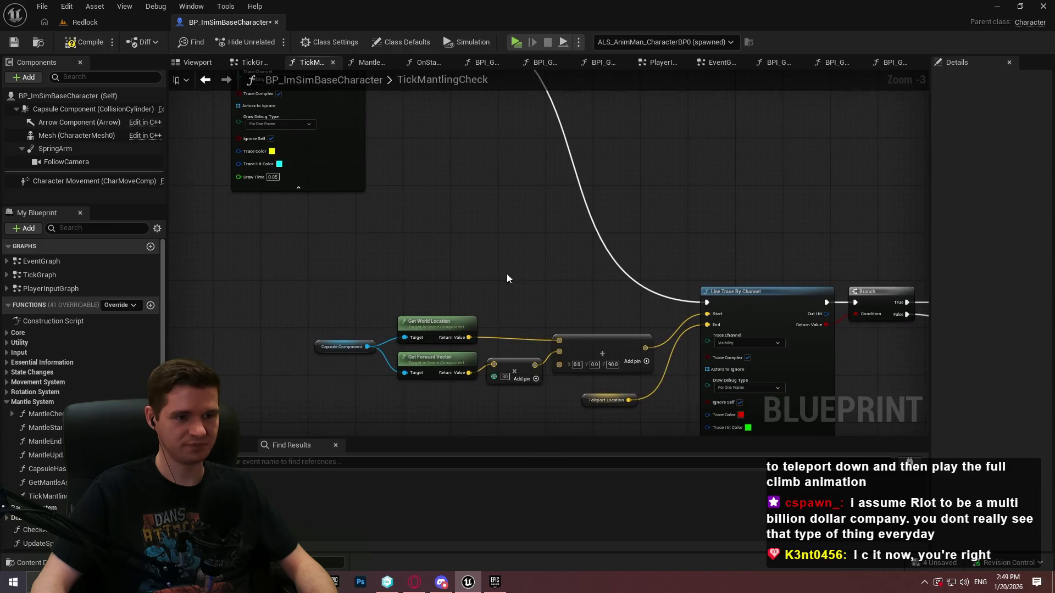
Step: Wire a pasted Teleport Location getter into the second trace's Start and add a vector Subtract node
left_click(554, 272)
key("ctrl+c")
key("ctrl+v")
scroll(680, 286, "up", 1)
mouse_move(657, 286)
left_mouse_down()
mouse_move(716, 276)
mouse_move(492, 280)
mouse_move(544, 303)
left_mouse_up()
type("-")
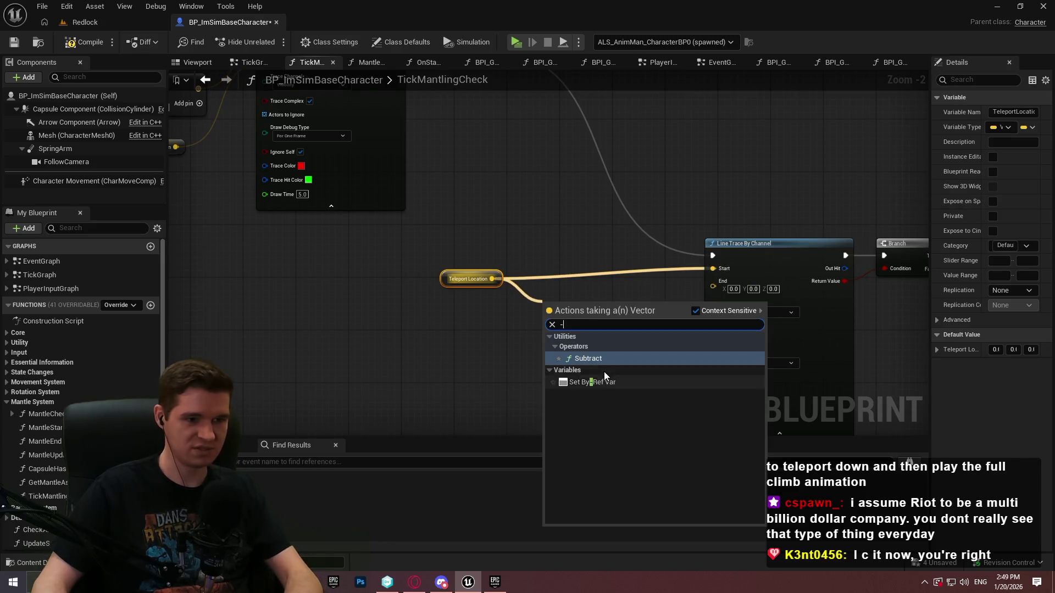
left_click(586, 359)
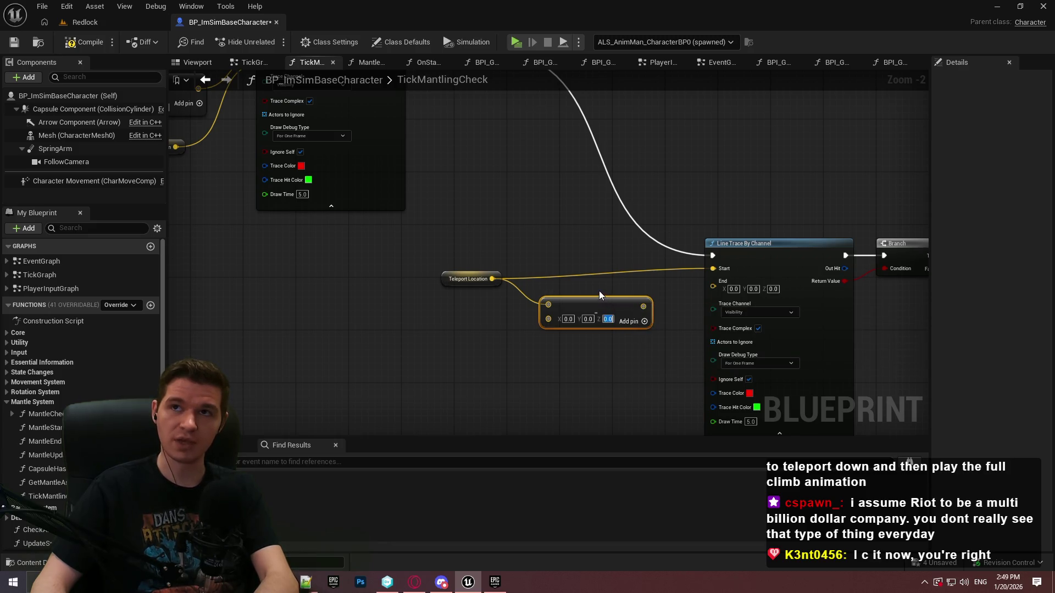
mouse_move(568, 286)
left_mouse_down()
mouse_move(385, 192)
mouse_move(275, 275)
mouse_move(247, 247)
left_mouse_up()
mouse_move(384, 275)
left_mouse_down()
mouse_move(530, 142)
mouse_move(810, 123)
left_mouse_up()
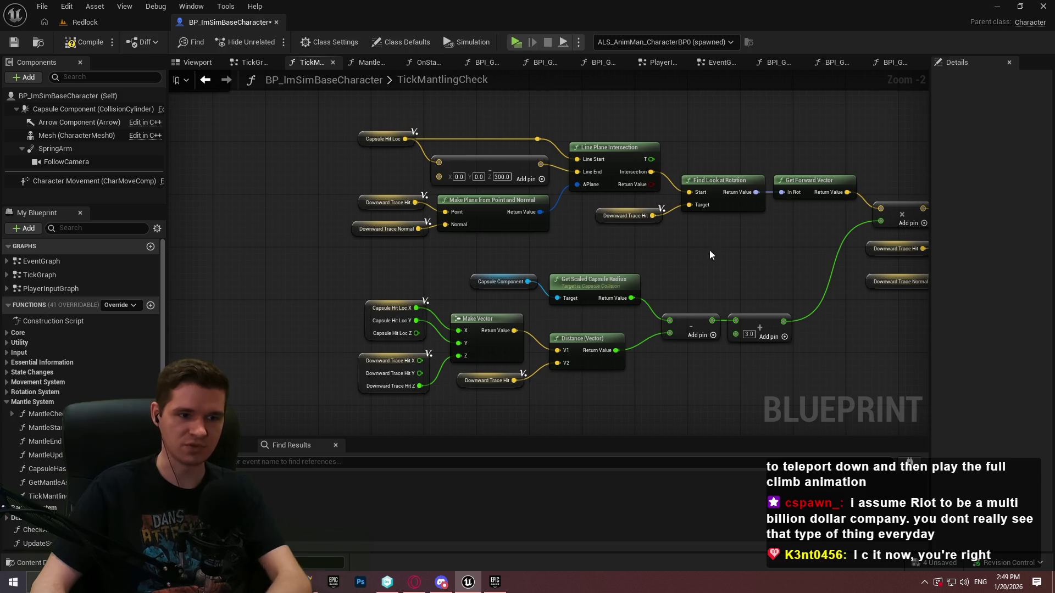
mouse_move(679, 252)
left_mouse_down()
mouse_move(567, 254)
mouse_move(309, 377)
left_mouse_up()
scroll(567, 257, "down", 1)
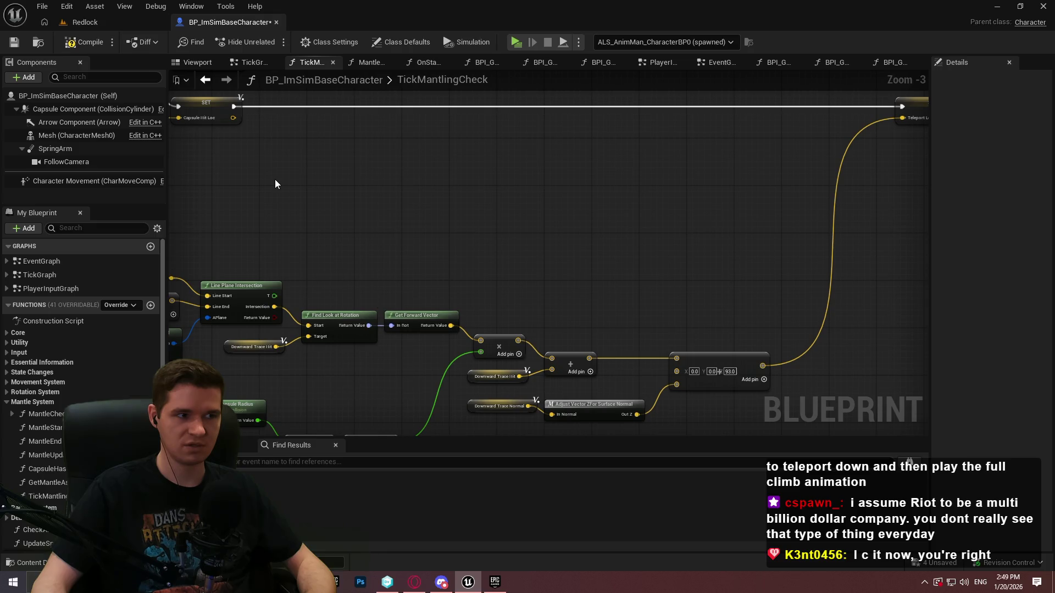
mouse_move(269, 185)
left_mouse_down()
mouse_move(357, 130)
mouse_move(520, 157)
left_mouse_up()
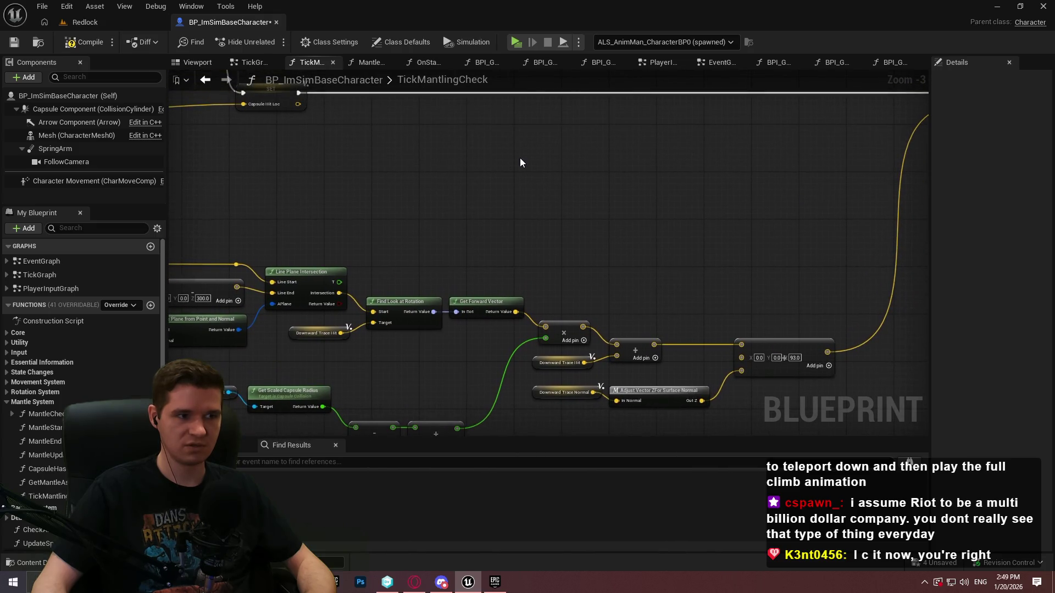
right_click(521, 155)
left_click(465, 196)
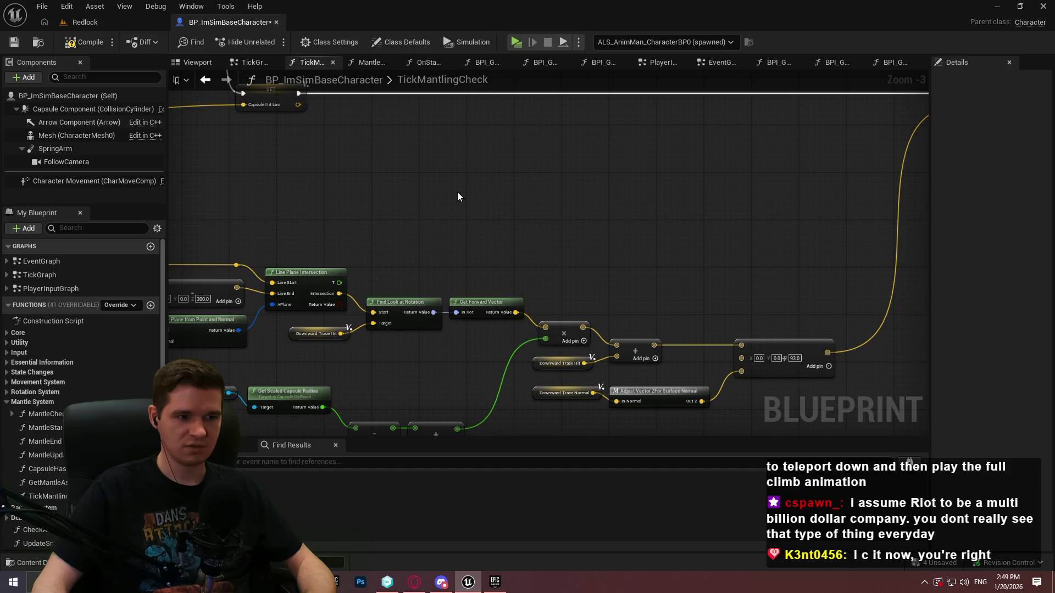
left_click_drag(457, 197, 577, 84)
scroll(527, 248, "up", 2)
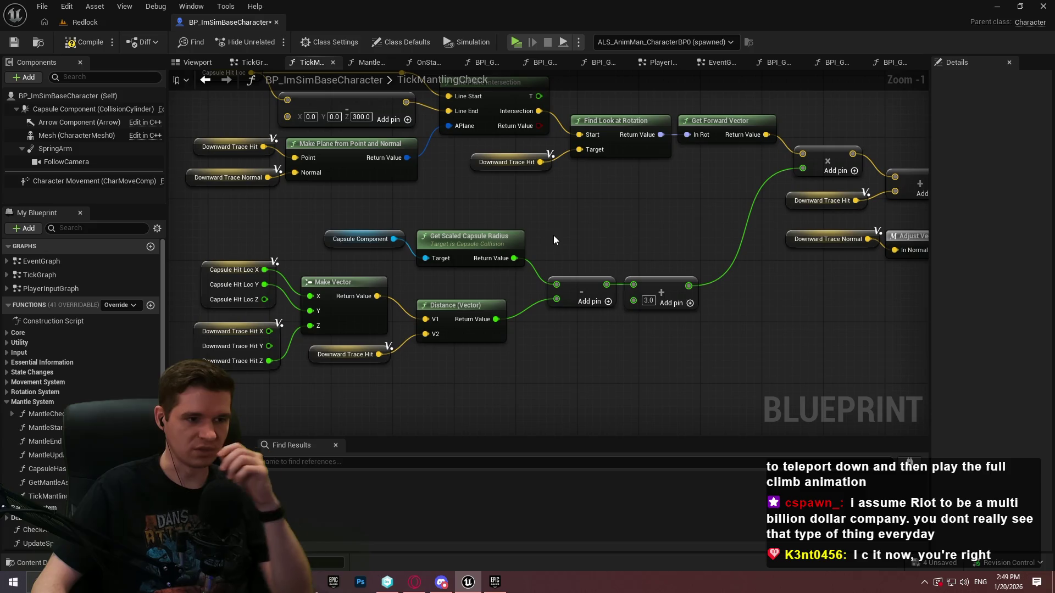
left_click_drag(554, 236, 528, 284)
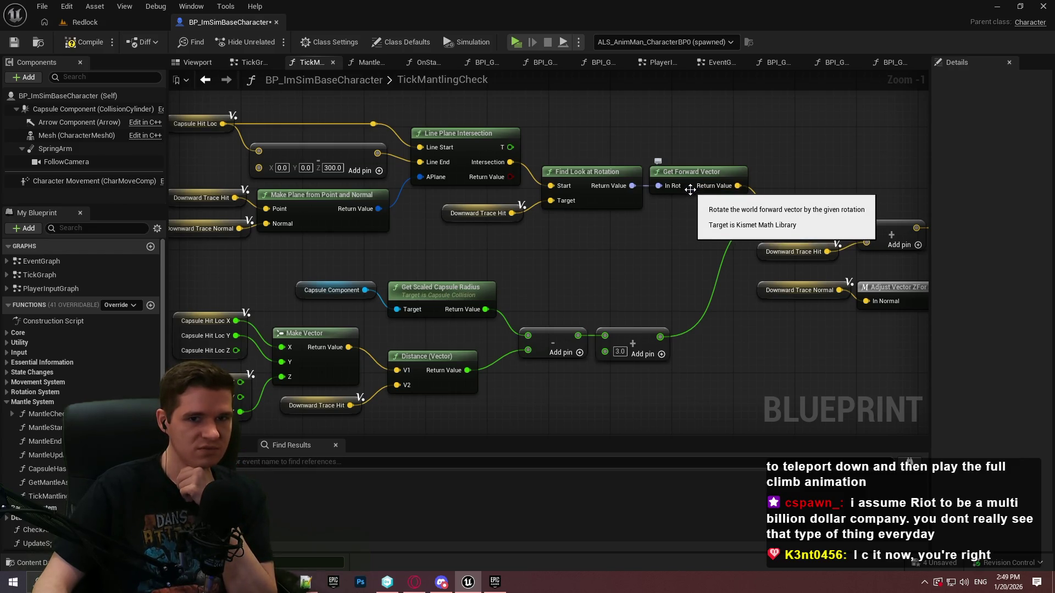
mouse_move(690, 189)
left_mouse_down()
mouse_move(604, 220)
mouse_move(551, 196)
mouse_move(607, 250)
mouse_move(738, 334)
mouse_move(641, 288)
mouse_move(576, 237)
mouse_move(630, 235)
left_mouse_up()
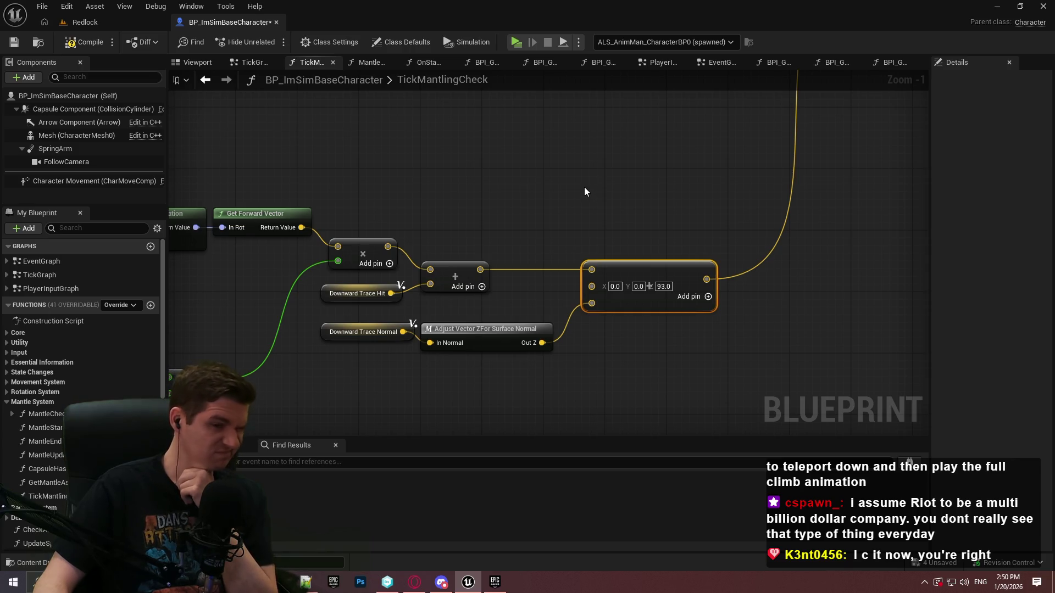
scroll(459, 257, "down", 1)
mouse_move(502, 253)
left_mouse_down()
mouse_move(485, 278)
mouse_move(810, 165)
mouse_move(758, 245)
mouse_move(700, 273)
mouse_move(661, 322)
mouse_move(730, 255)
mouse_move(594, 235)
left_mouse_up()
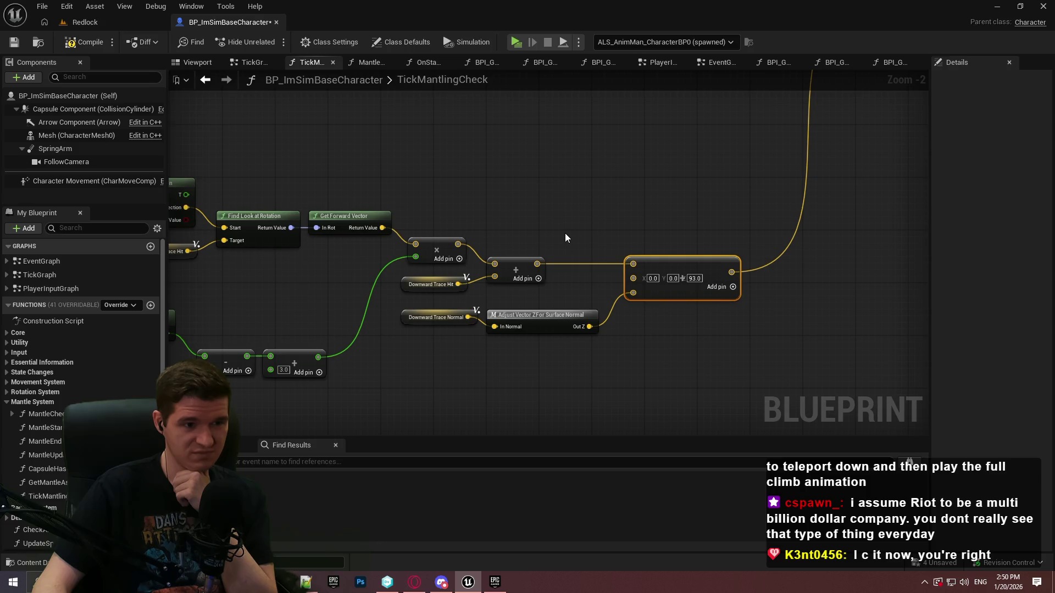
scroll(562, 233, "down", 2)
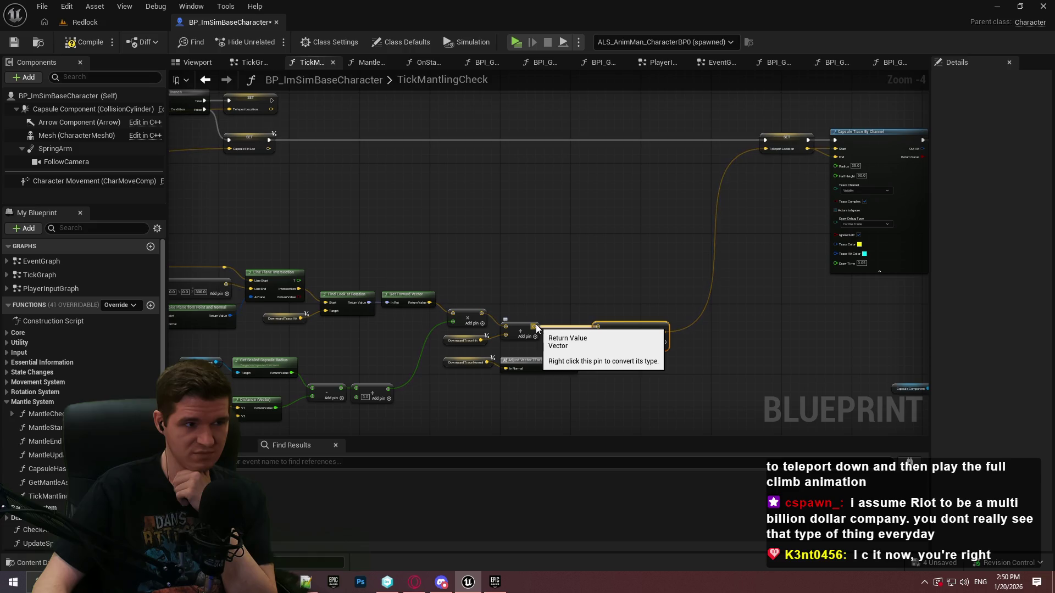
scroll(536, 324, "up", 4)
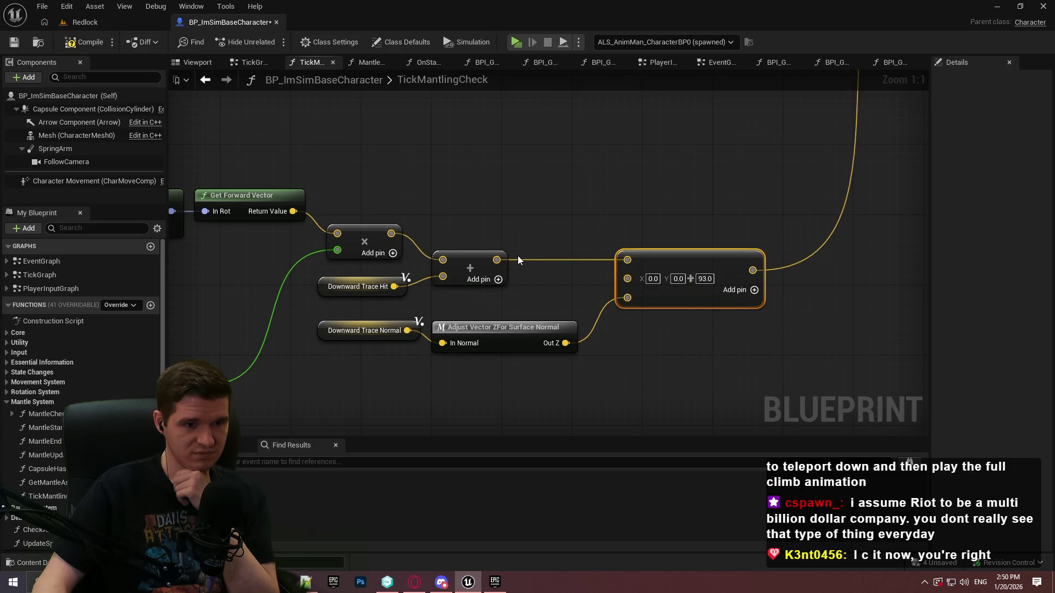
mouse_move(497, 259)
left_mouse_down()
mouse_move(611, 148)
mouse_move(605, 239)
mouse_move(565, 343)
left_mouse_up()
Step: Add a vector Add node at the end of the + node's output wire
type("add")
left_click(701, 204)
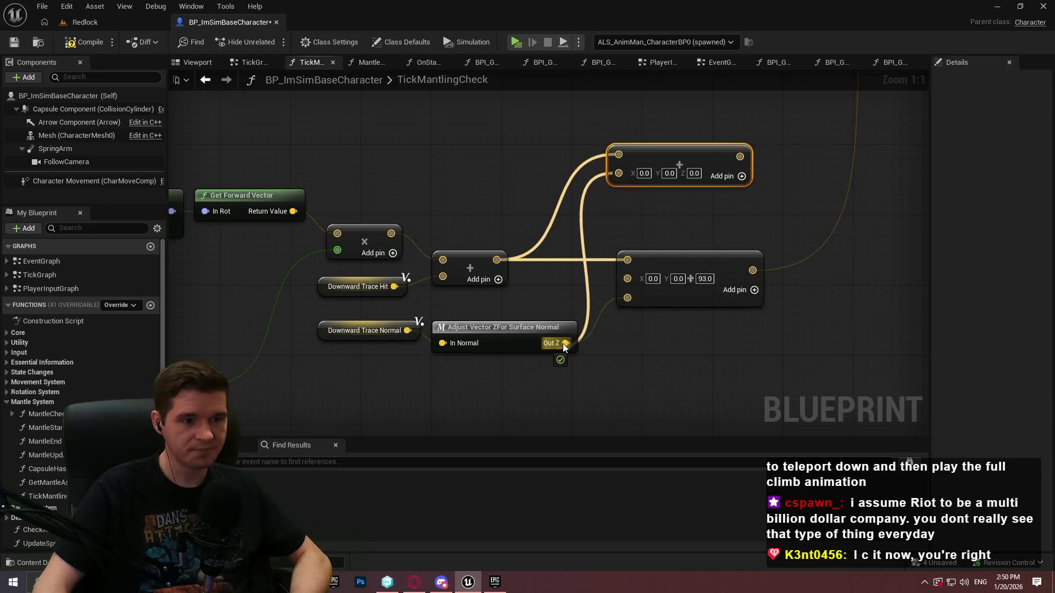
scroll(691, 240, "down", 2)
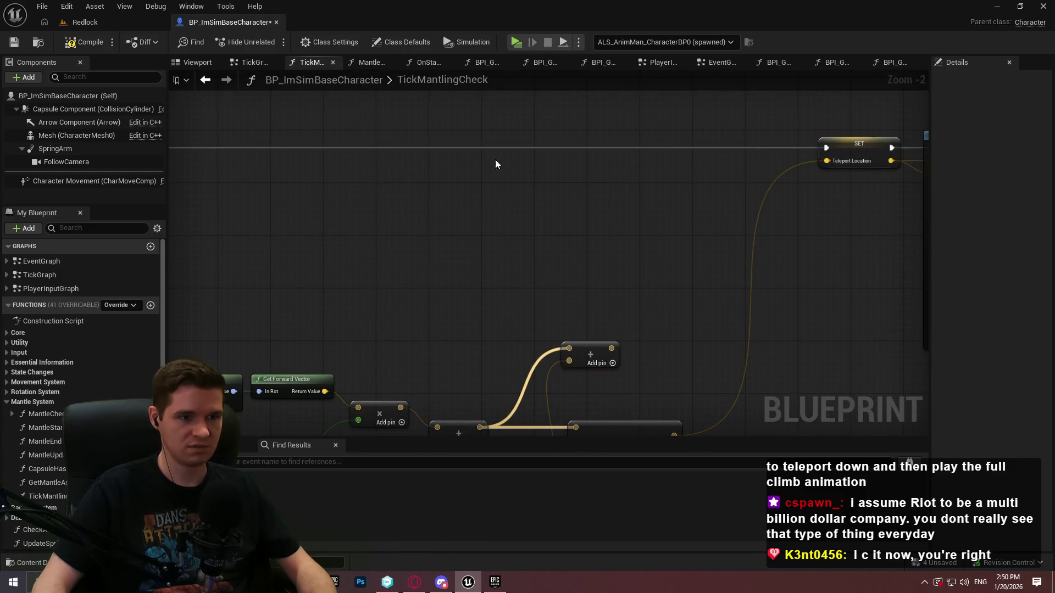
scroll(420, 186, "up", 1)
scroll(716, 184, "down", 1)
Step: Insert a size-15 Draw Debug Point before the Teleport Location SET and launch Play in Standalone
left_click_drag(716, 185, 632, 184)
type("draw deb")
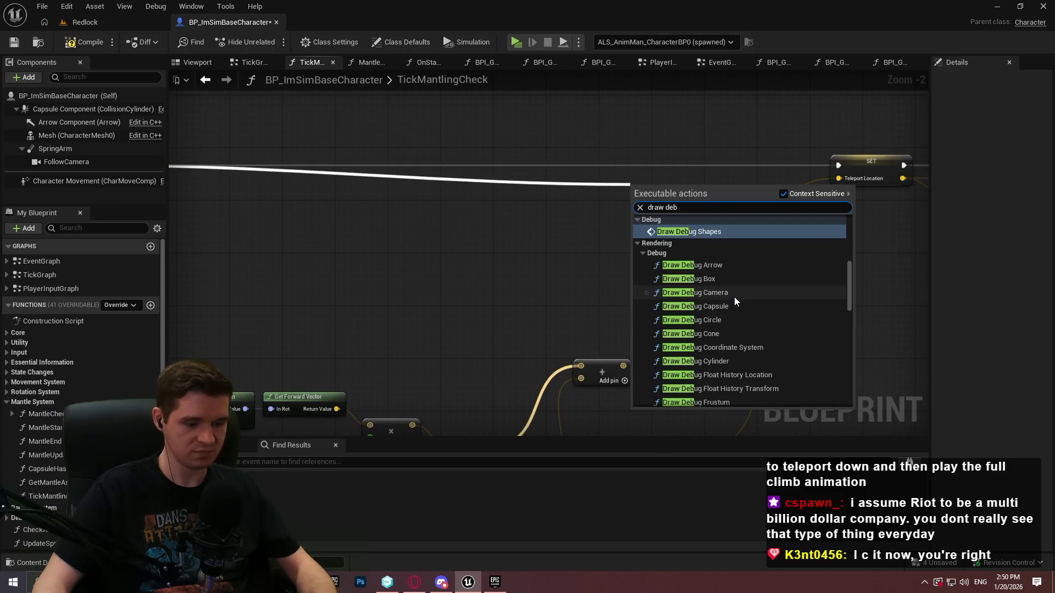
type("ug")
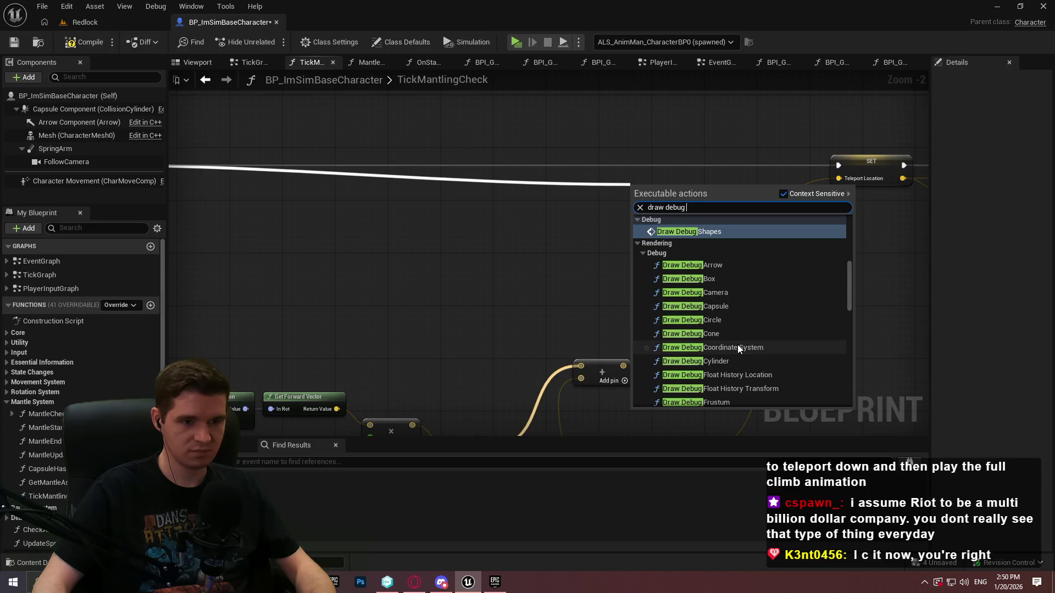
type(" po")
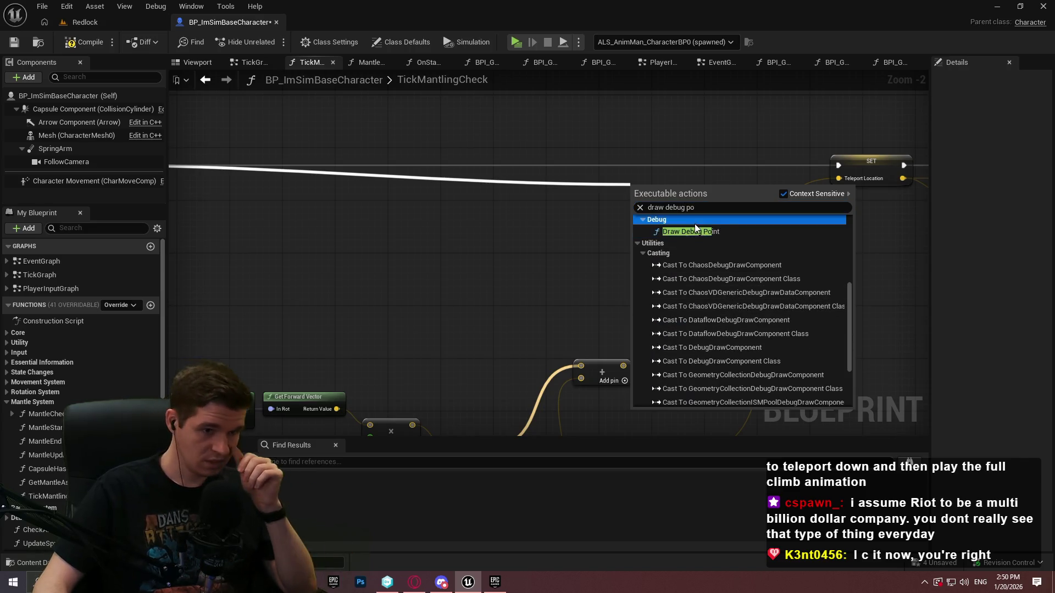
left_click(694, 230)
mouse_move(672, 188)
left_mouse_down()
mouse_move(679, 172)
mouse_move(621, 385)
mouse_move(623, 365)
left_mouse_up()
type("15")
key("Return")
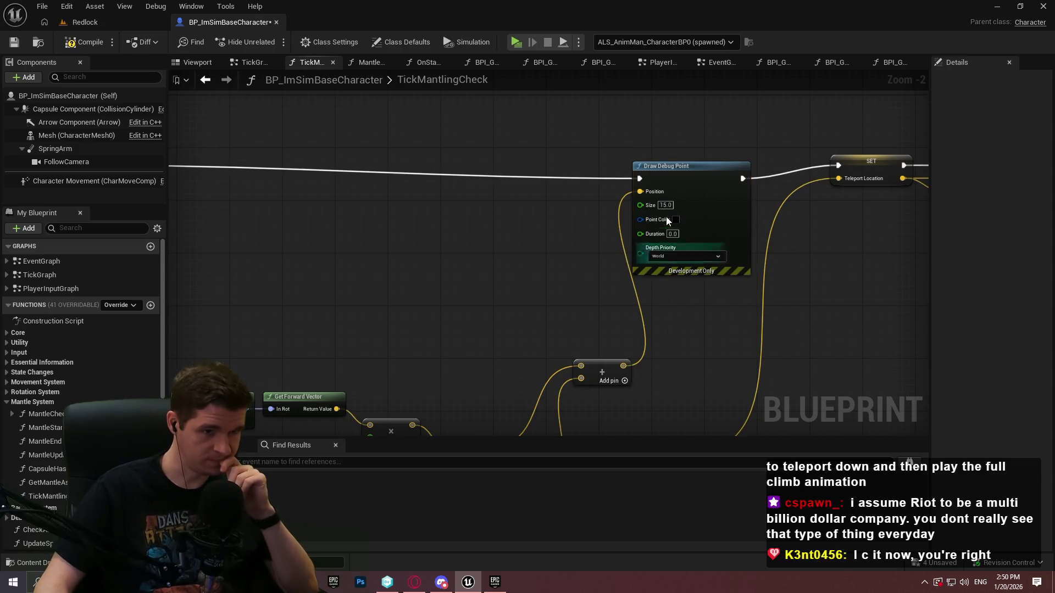
key("alt+p")
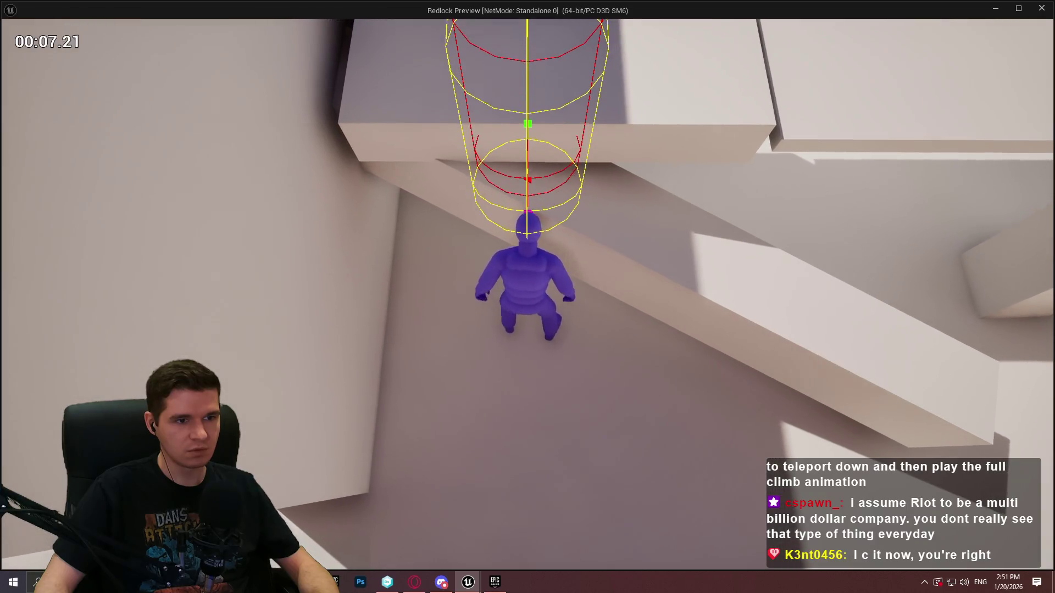
Step: Run the character across the ledges, mantle onto the box, then close the preview with Esc
key("w")
key("w")
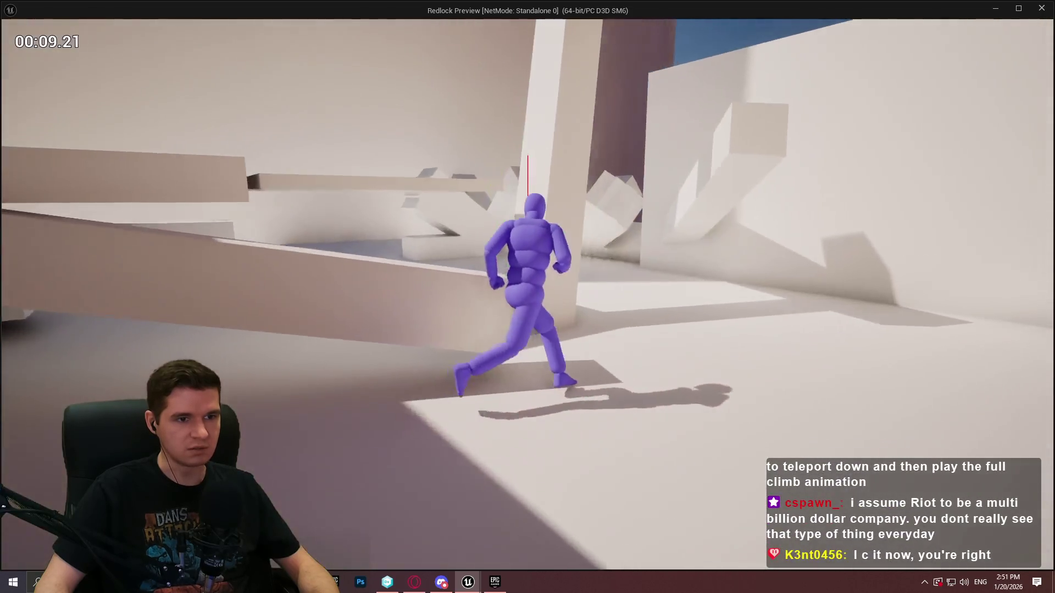
key("w")
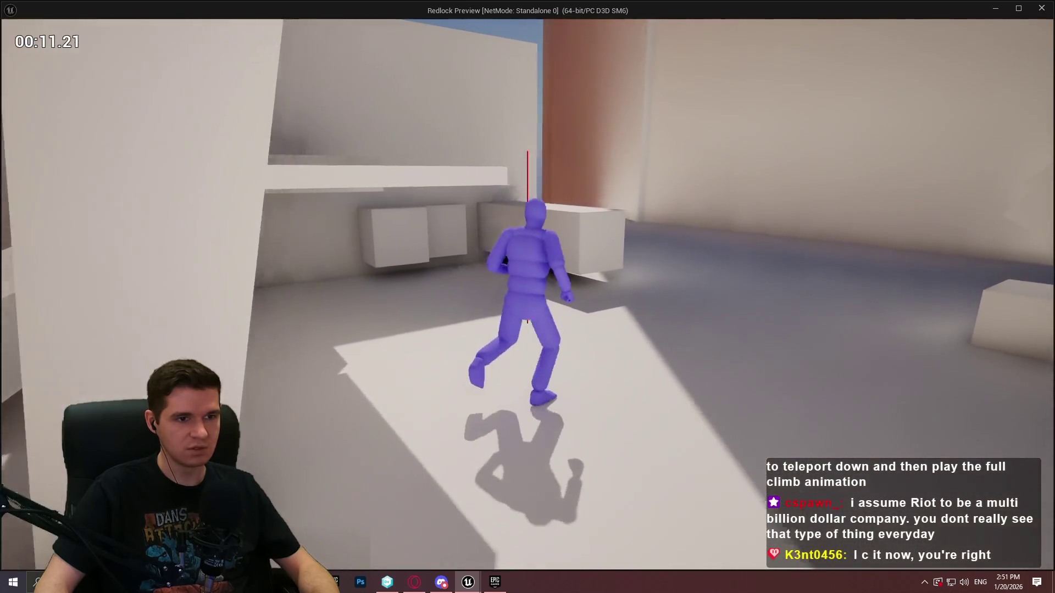
key("w")
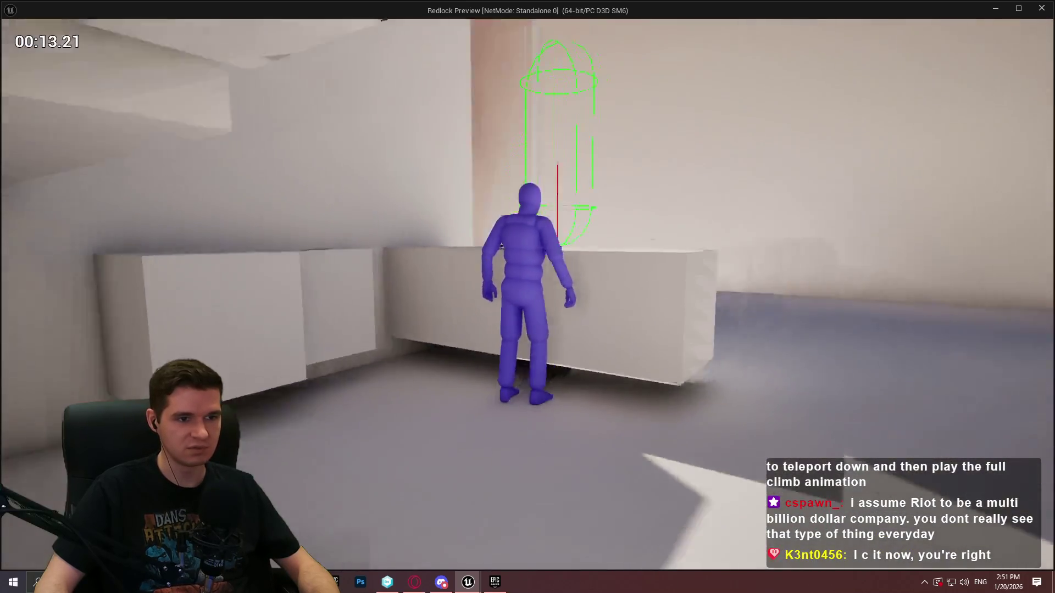
key("w")
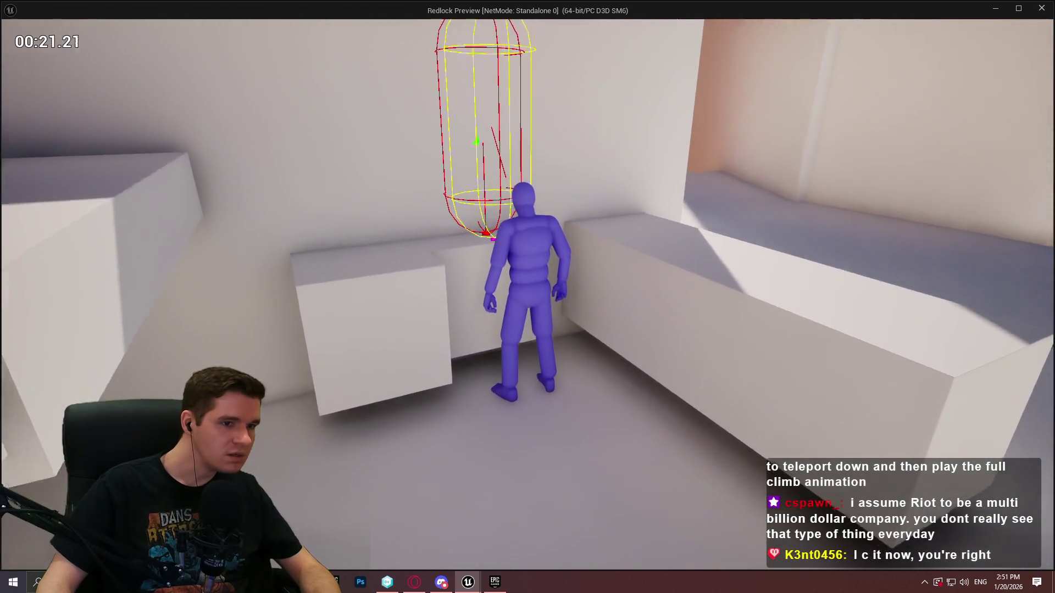
key("space")
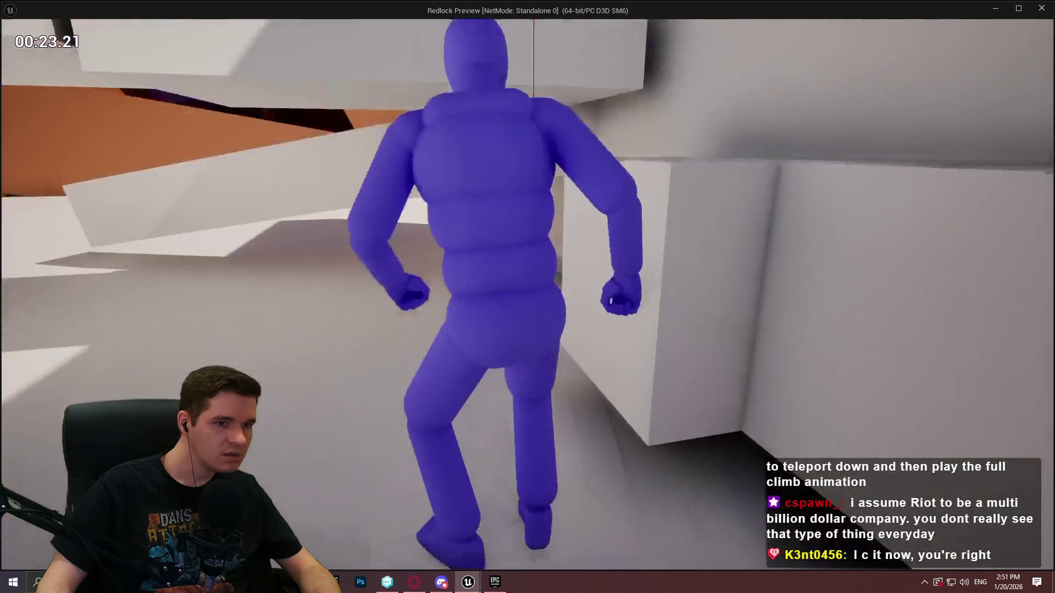
key("Escape")
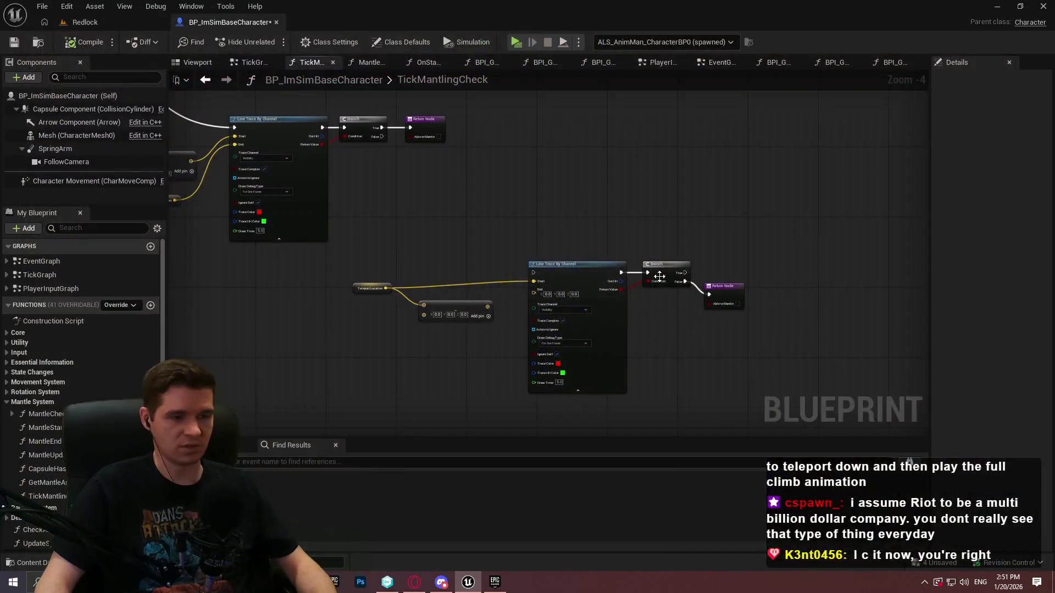
Step: Promote the offset Add result to a StandableLocationCheckVector local variable and place its SET beside the upper SET
scroll(572, 288, "up", 1)
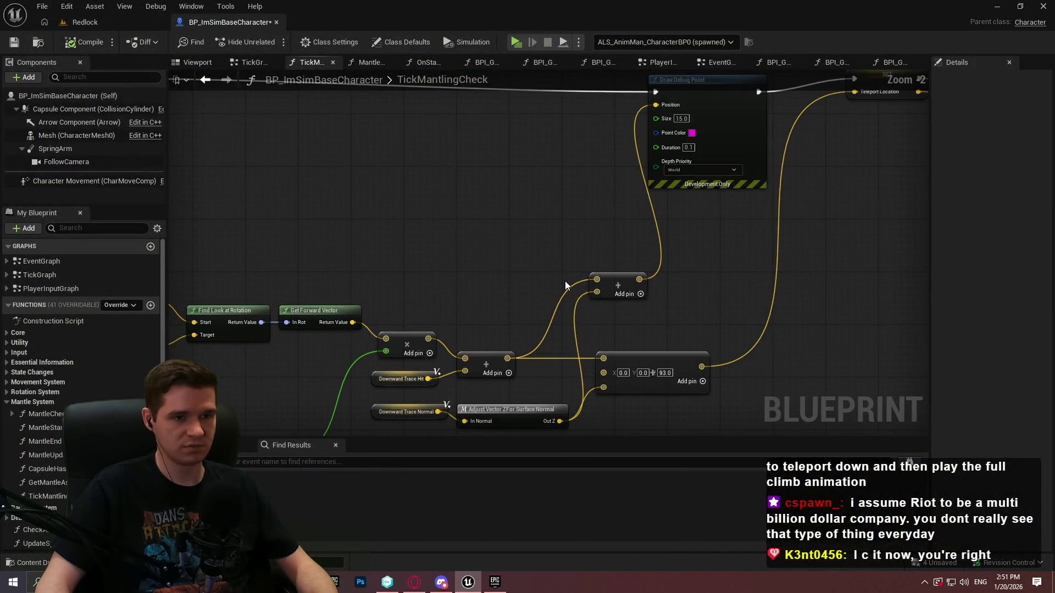
left_click_drag(573, 330, 643, 289)
left_click(685, 349)
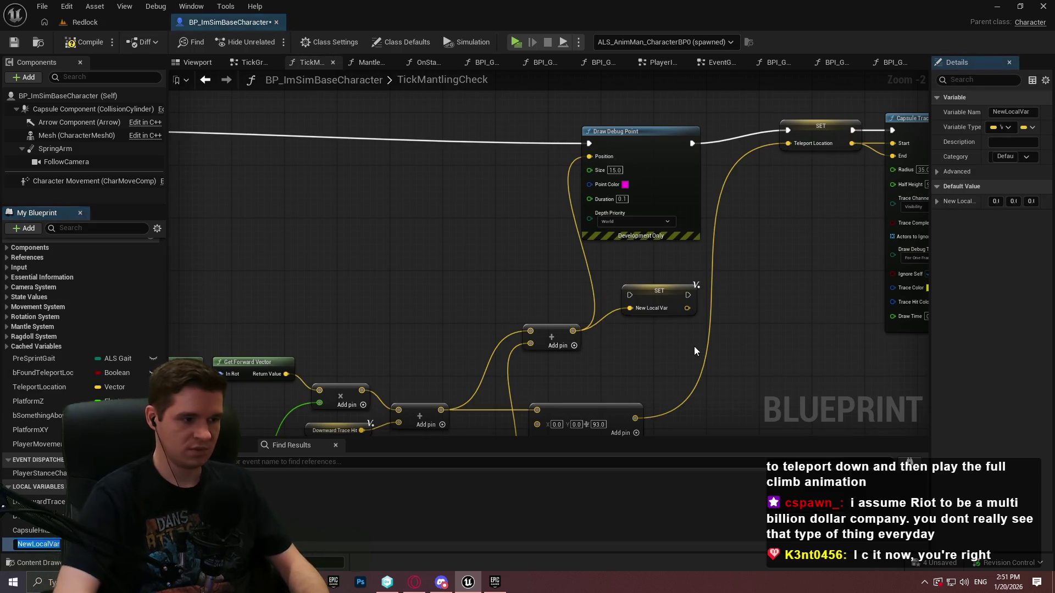
type("StandableLoca")
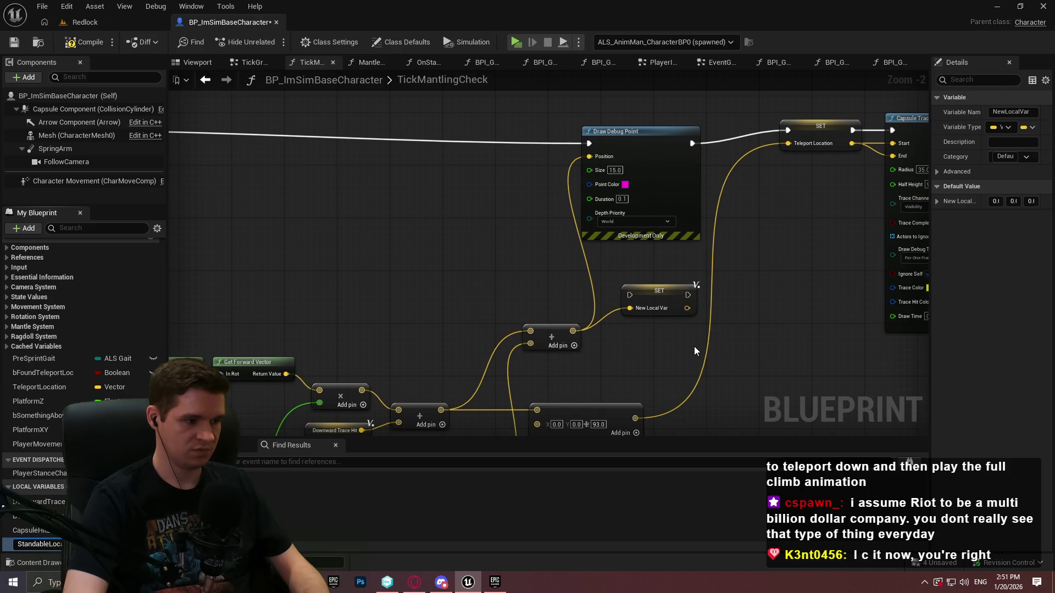
type("t")
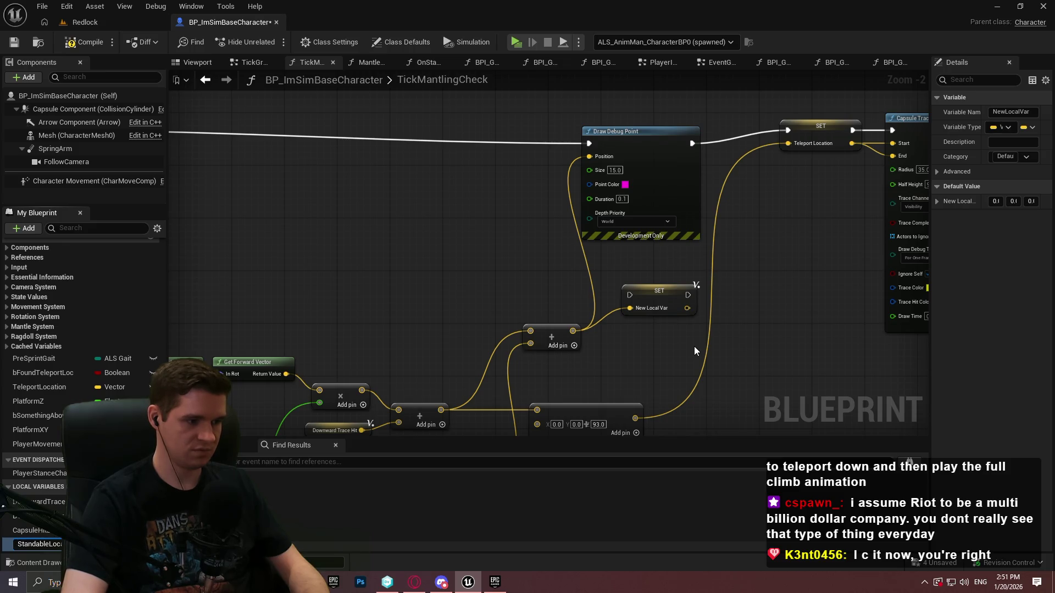
type("io")
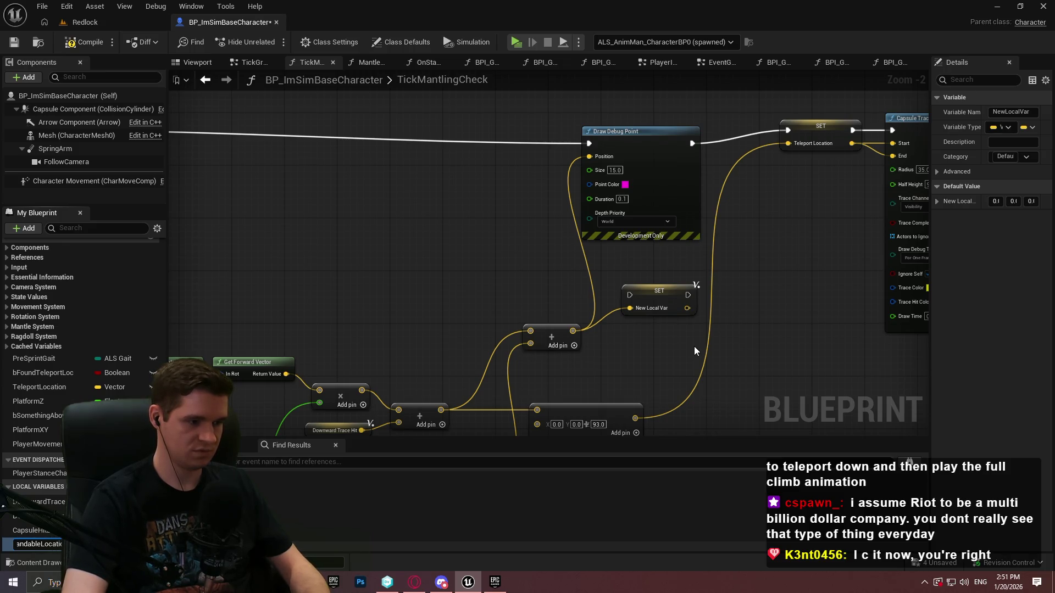
type("n Check Vector")
key("Return")
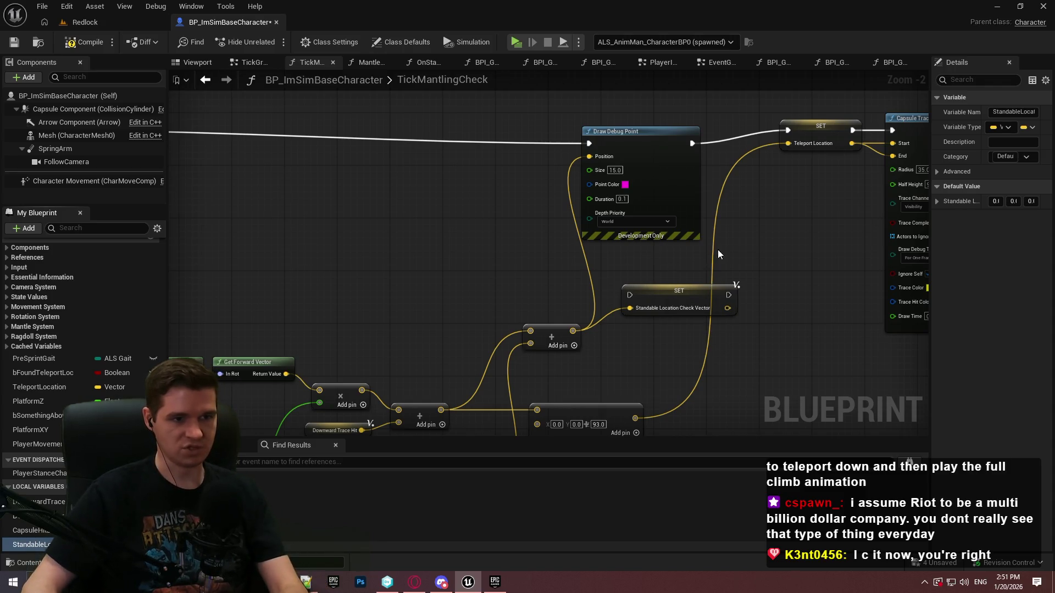
left_click(653, 234)
mouse_move(630, 295)
left_mouse_down()
mouse_move(405, 177)
mouse_move(289, 130)
left_mouse_up()
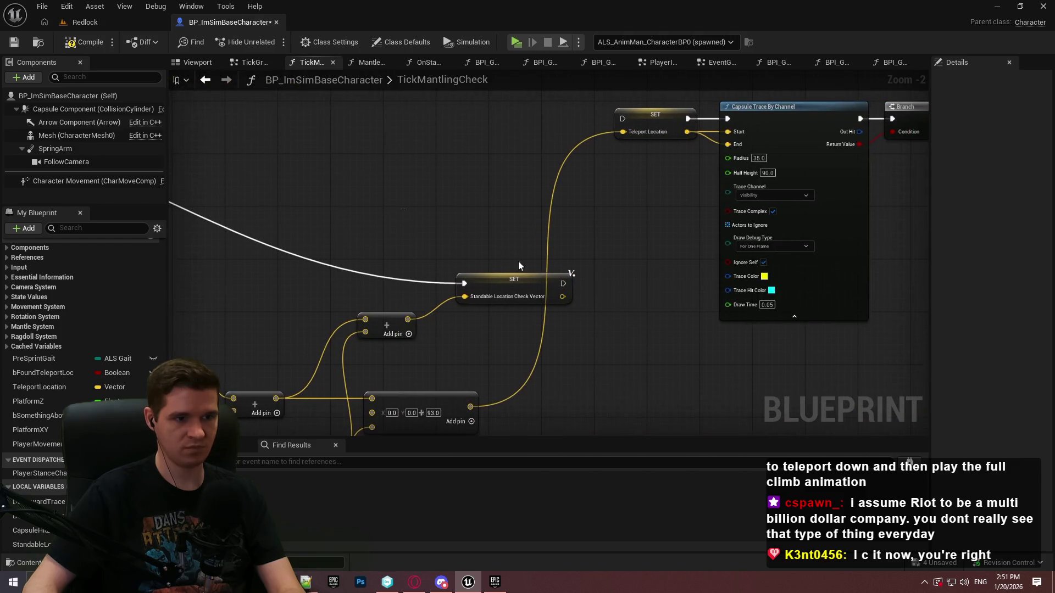
mouse_move(544, 145)
left_mouse_down()
mouse_move(556, 120)
mouse_move(625, 120)
left_mouse_up()
Step: Remove the Add node's unused third input and delete the extra Standable Location Check Vector getter
left_click_drag(598, 272, 642, 235)
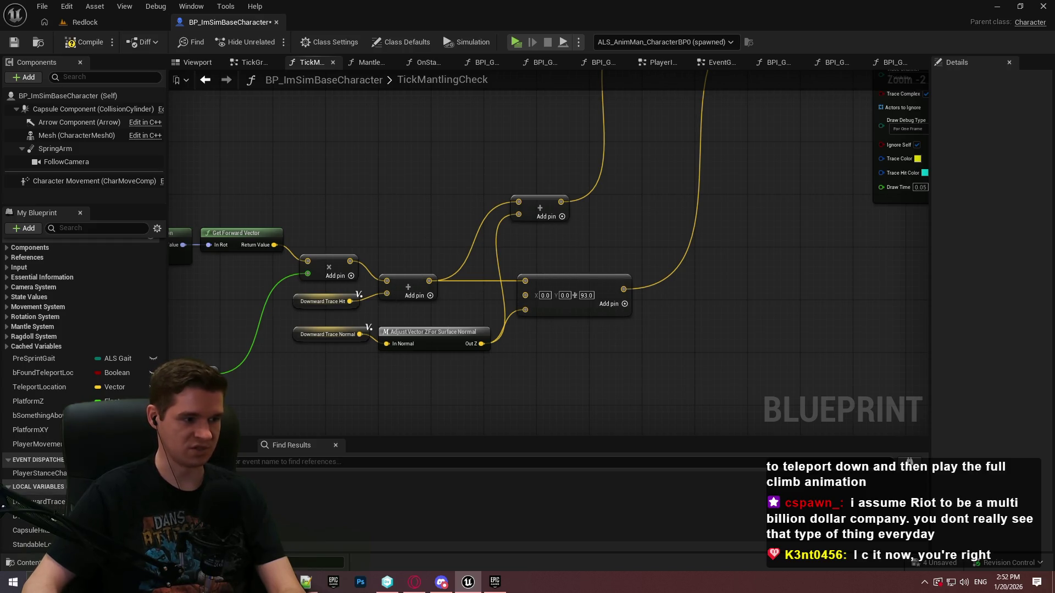
mouse_move(30, 544)
left_mouse_down()
mouse_move(441, 350)
mouse_move(541, 278)
mouse_move(526, 279)
left_mouse_up()
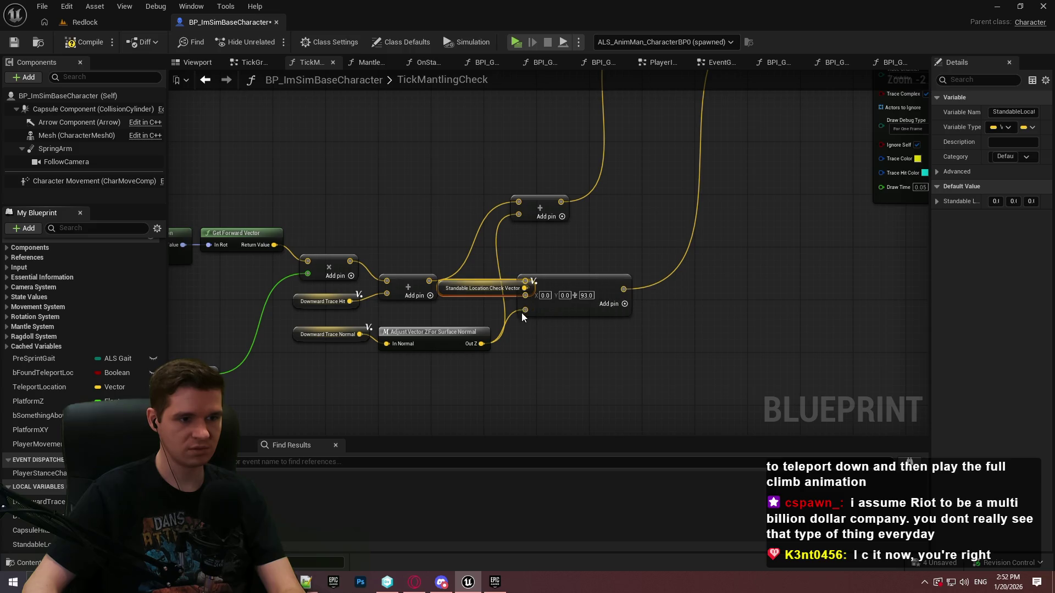
right_click(522, 312)
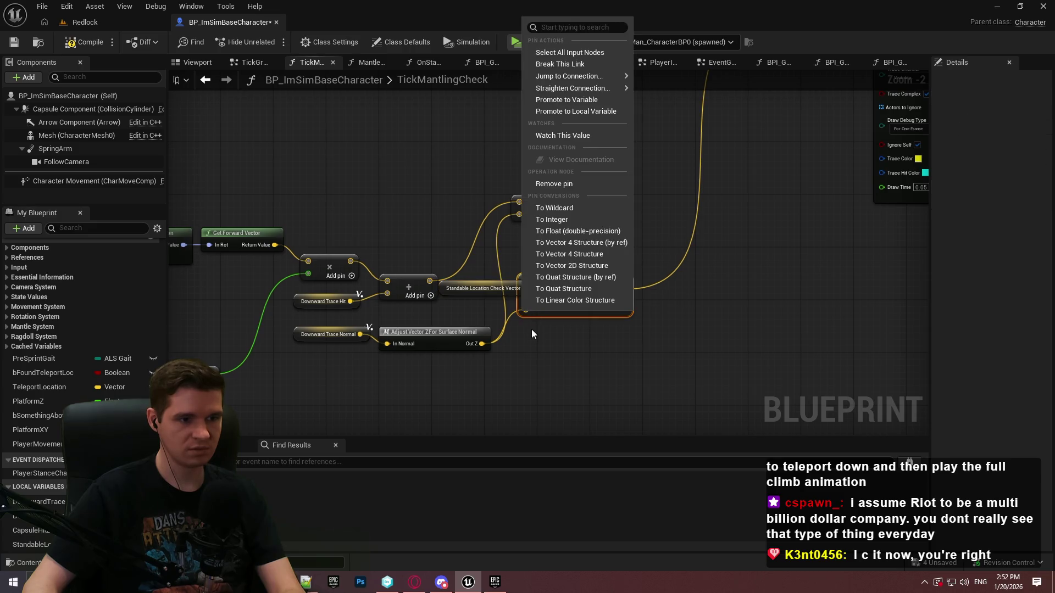
left_click(550, 185)
mouse_move(566, 279)
left_mouse_down()
mouse_move(664, 265)
mouse_move(691, 222)
left_mouse_up()
left_click_drag(519, 288, 559, 261)
mouse_move(617, 235)
left_mouse_down()
mouse_move(694, 157)
mouse_move(747, 267)
mouse_move(572, 278)
mouse_move(555, 313)
mouse_move(542, 290)
left_mouse_up()
key("Delete")
mouse_move(526, 216)
left_mouse_down()
mouse_move(526, 290)
mouse_move(316, 362)
left_mouse_up()
Step: Rearrange the SET, trace, Branch and Return nodes so the 93 offset vector follows the first SET
scroll(505, 330, "down", 2)
left_click_drag(774, 385, 665, 302)
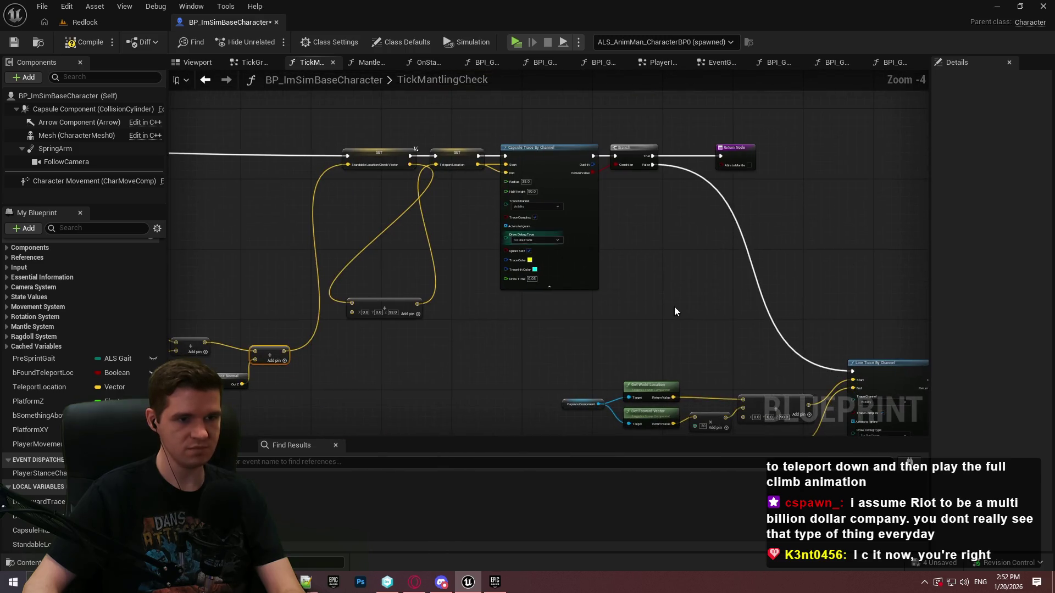
mouse_move(766, 341)
left_mouse_down()
mouse_move(466, 149)
mouse_move(641, 154)
left_mouse_up()
left_click(413, 280)
left_click_drag(380, 306, 463, 169)
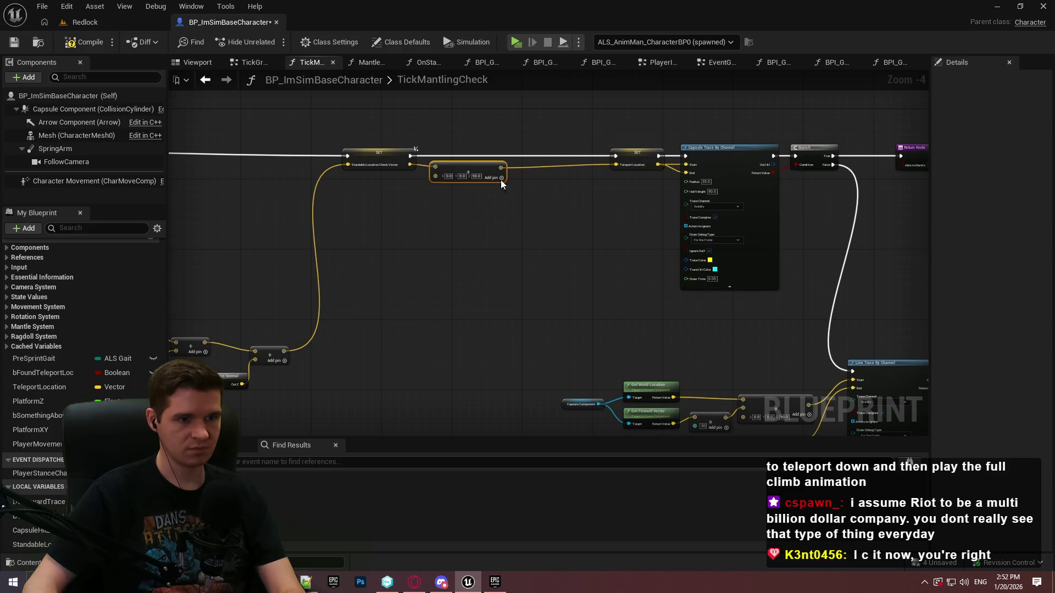
mouse_move(706, 132)
left_mouse_down()
mouse_move(644, 123)
mouse_move(535, 157)
left_mouse_up()
left_click(540, 330)
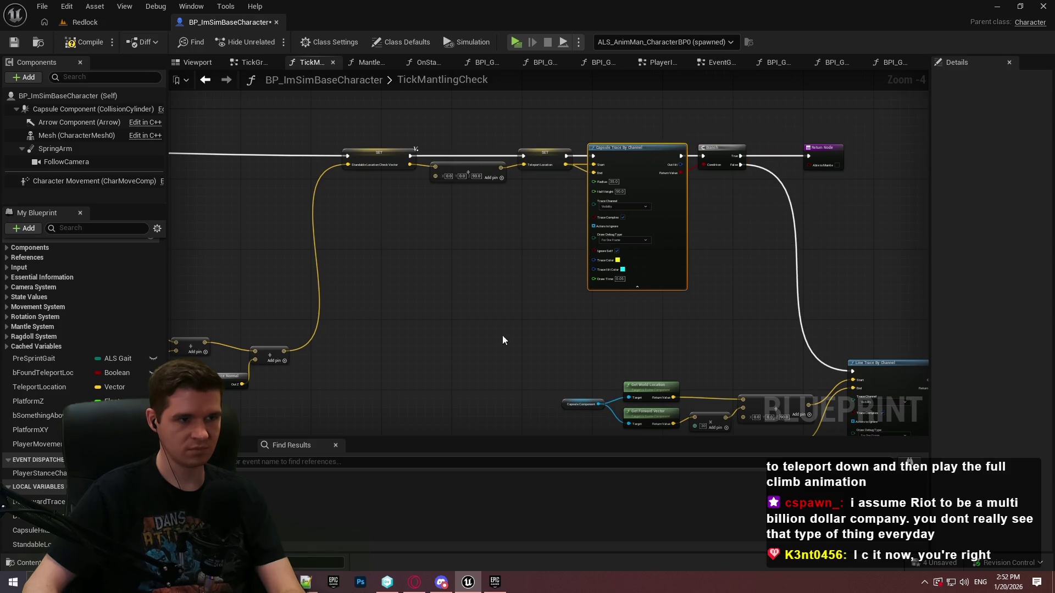
scroll(475, 325, "down", 1)
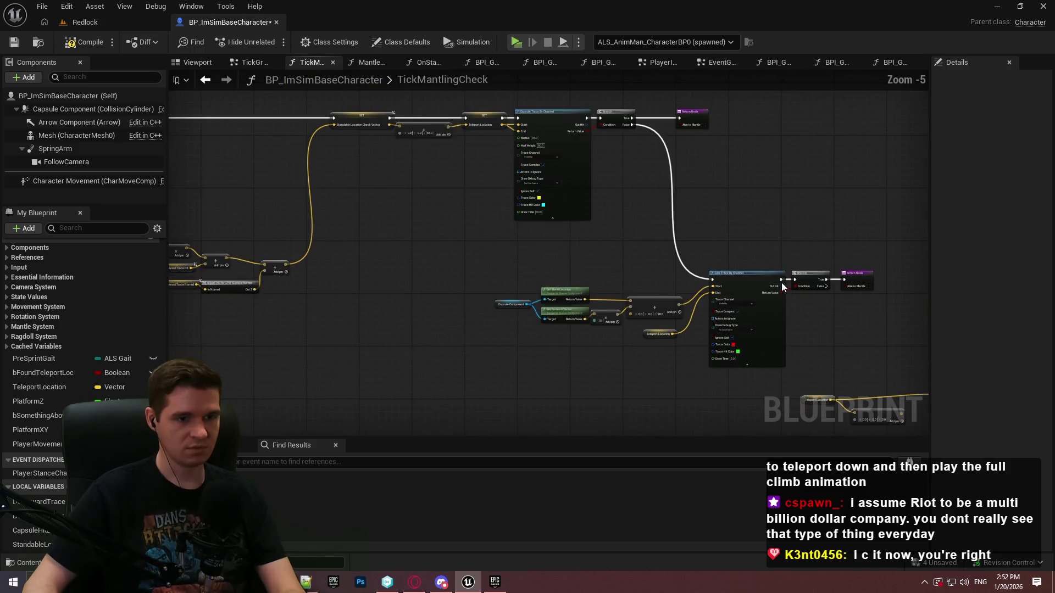
left_click_drag(776, 285, 470, 234)
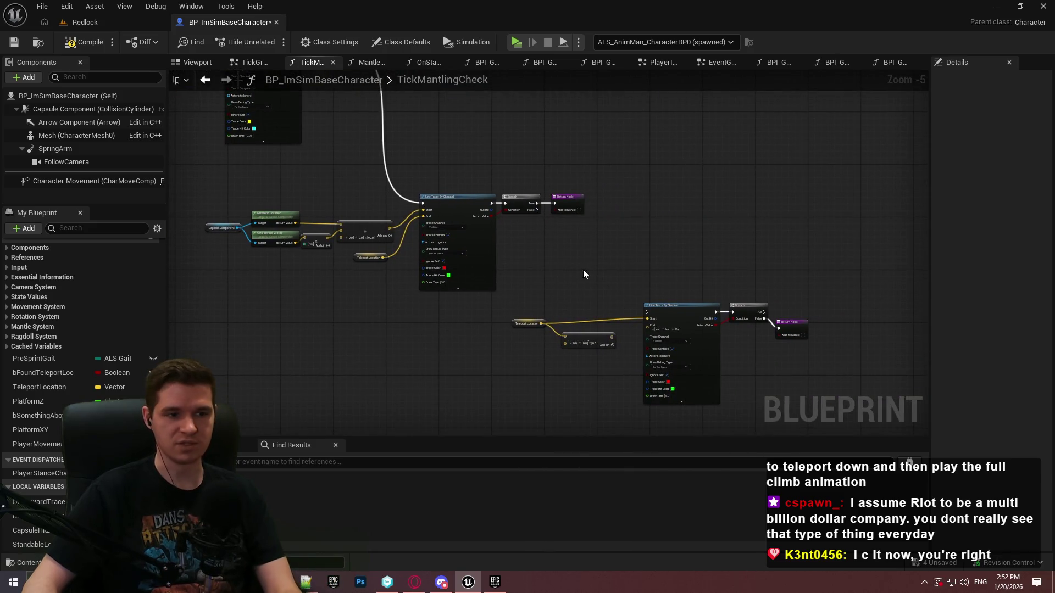
scroll(540, 330, "up", 4)
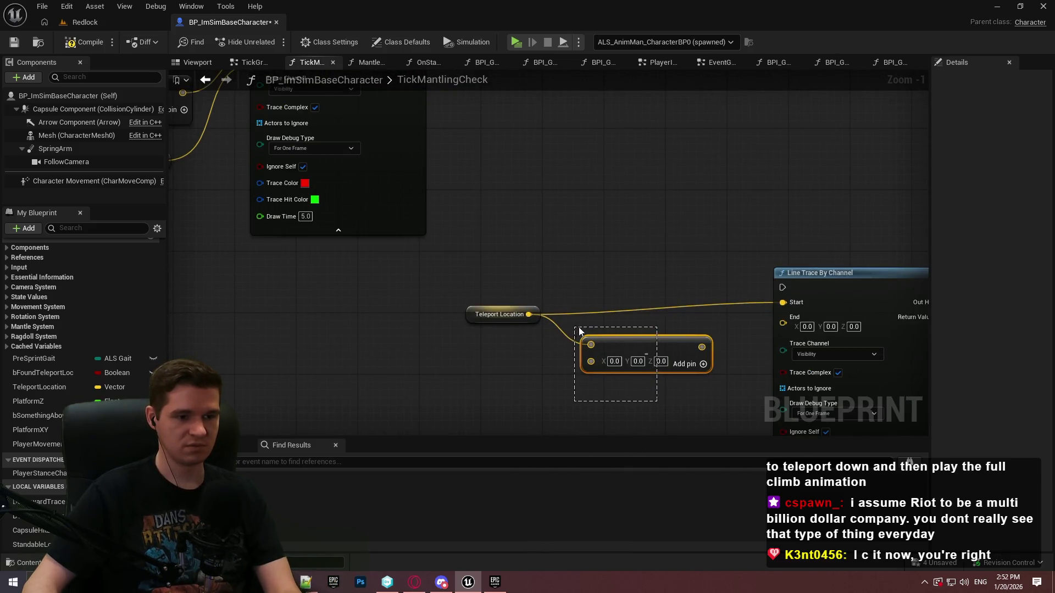
Step: Feed Line Trace Start from a Standable Location Check Vector getter, with end offset Z set to 5
left_click(501, 314)
key("Delete")
mouse_move(31, 545)
left_mouse_down()
mouse_move(591, 345)
mouse_move(500, 321)
mouse_move(786, 309)
left_mouse_up()
mouse_move(702, 347)
left_mouse_down()
mouse_move(731, 370)
mouse_move(783, 318)
left_mouse_up()
type("5")
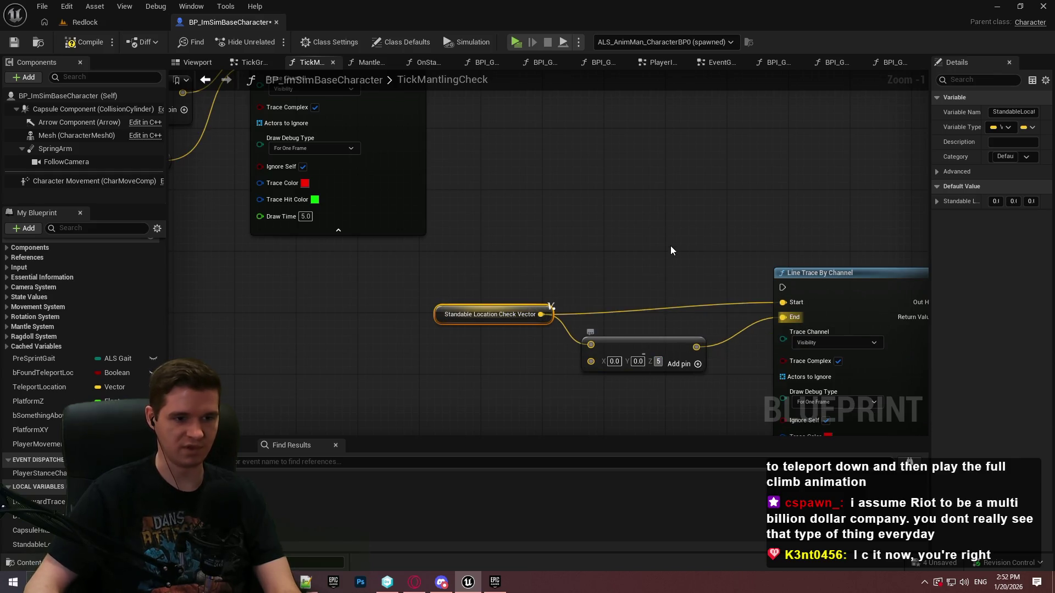
left_click(670, 246)
left_click_drag(636, 349, 611, 327)
Step: Wire the line trace after Branch's False output, tidy its input nodes, and straighten the start wire with a reroute
mouse_move(782, 287)
left_mouse_down()
mouse_move(467, 217)
mouse_move(521, 174)
left_mouse_up()
left_click_drag(963, 388, 659, 220)
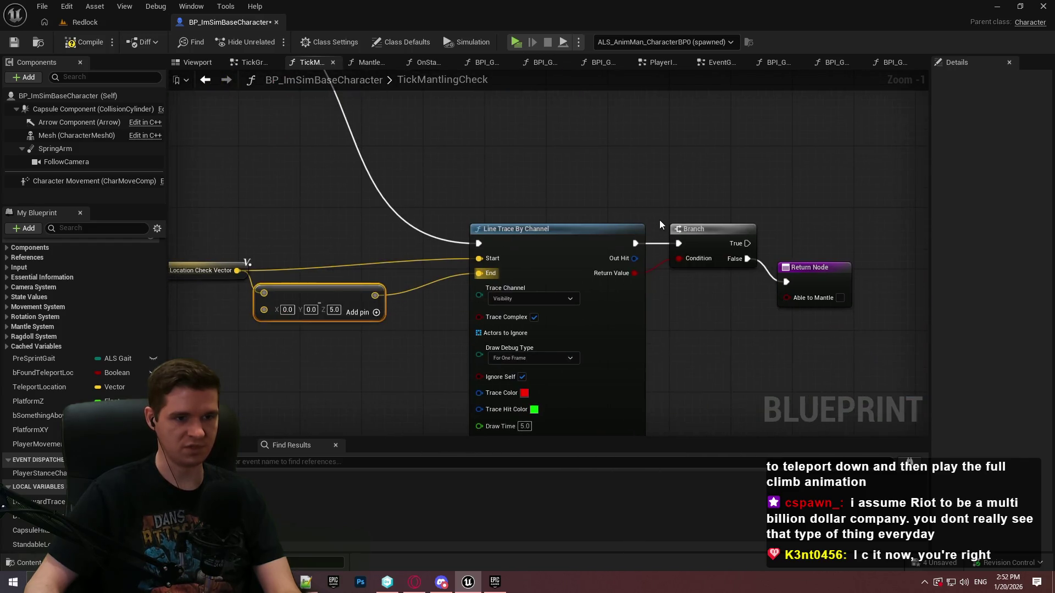
mouse_move(563, 324)
left_mouse_down()
mouse_move(621, 313)
mouse_move(595, 270)
left_mouse_up()
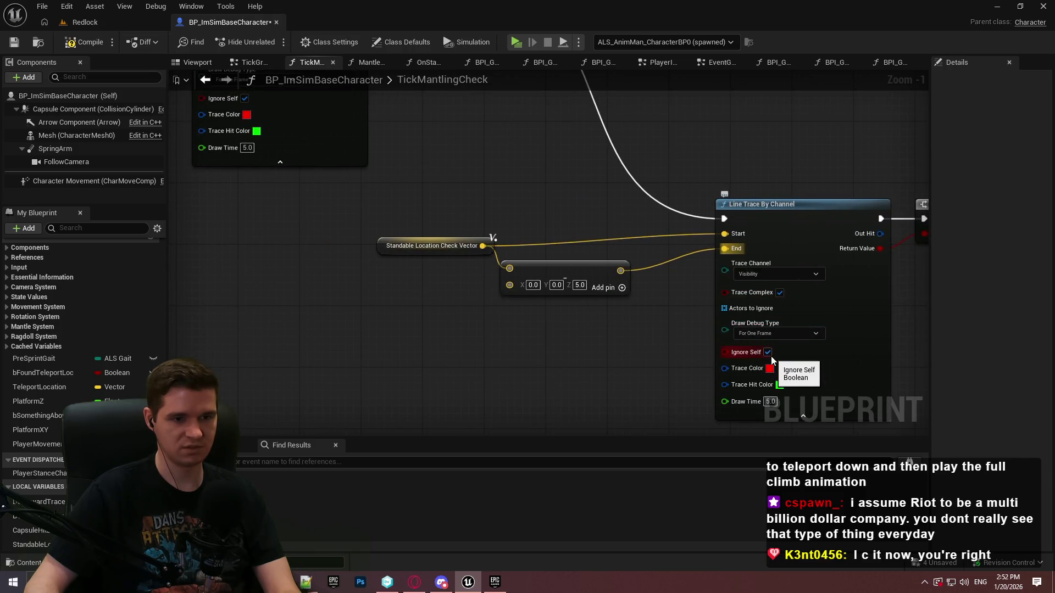
left_click(577, 273)
left_click_drag(459, 329, 591, 231)
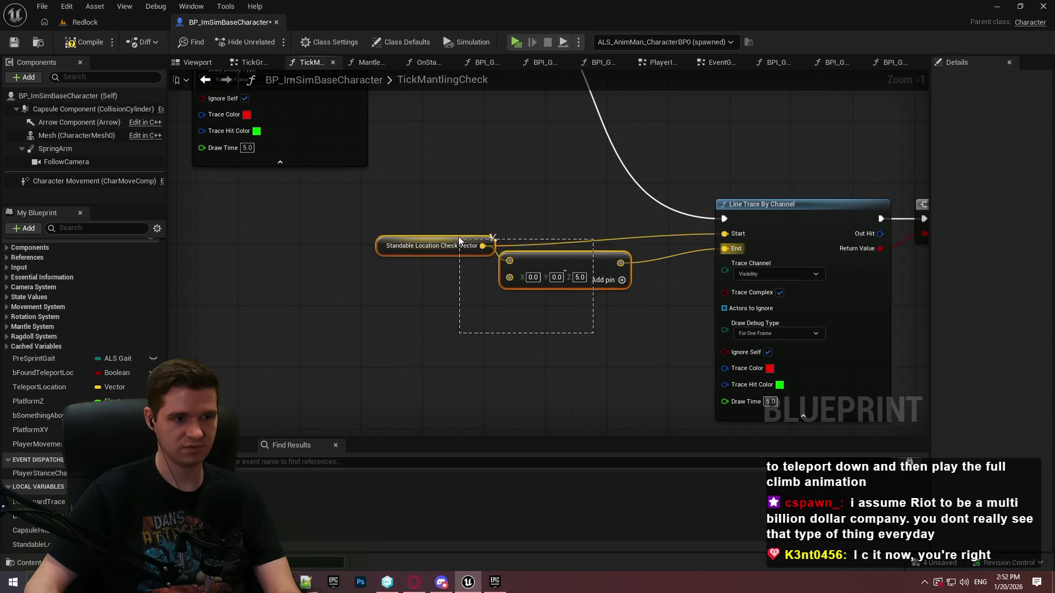
mouse_move(527, 263)
left_mouse_down()
mouse_move(595, 239)
mouse_move(579, 288)
mouse_move(513, 298)
left_mouse_up()
left_click(628, 229)
double_click(565, 304)
left_click(482, 291)
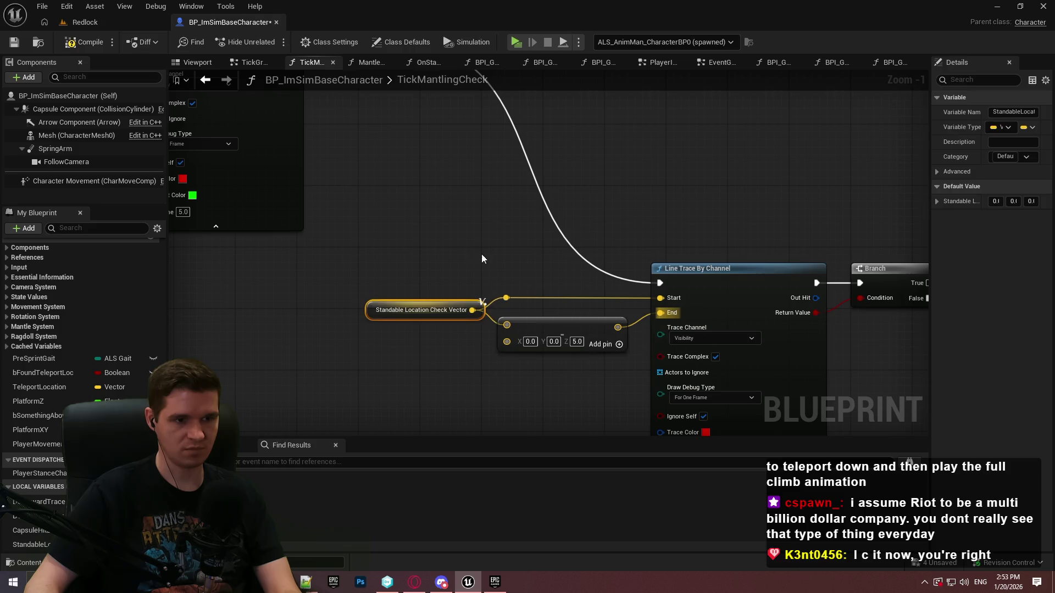
Step: Save the blueprint and launch a standalone preview
scroll(476, 253, "down", 4)
left_click_drag(782, 375, 885, 376)
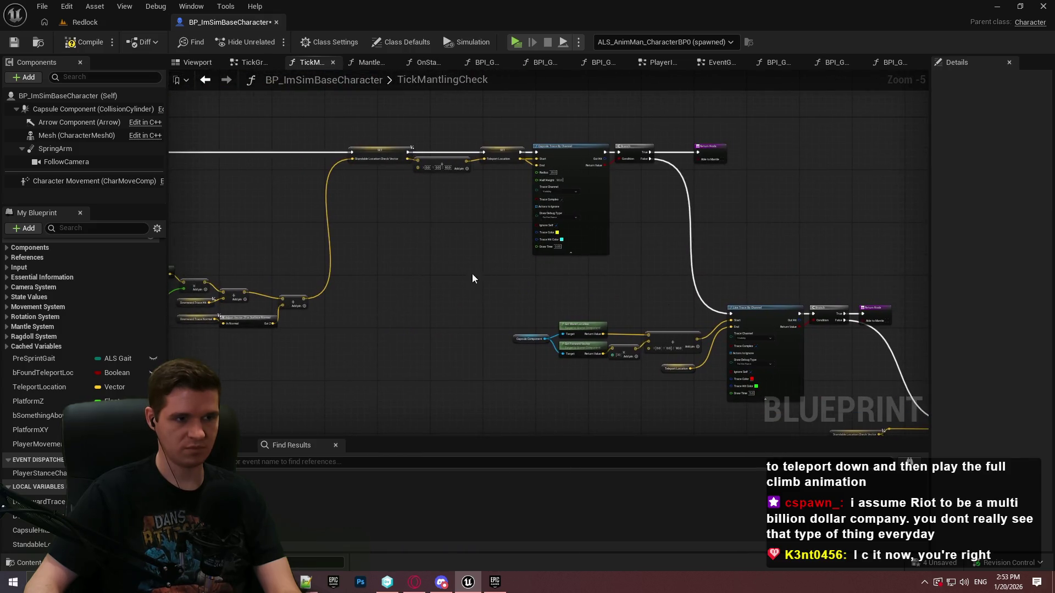
left_click_drag(410, 182, 544, 187)
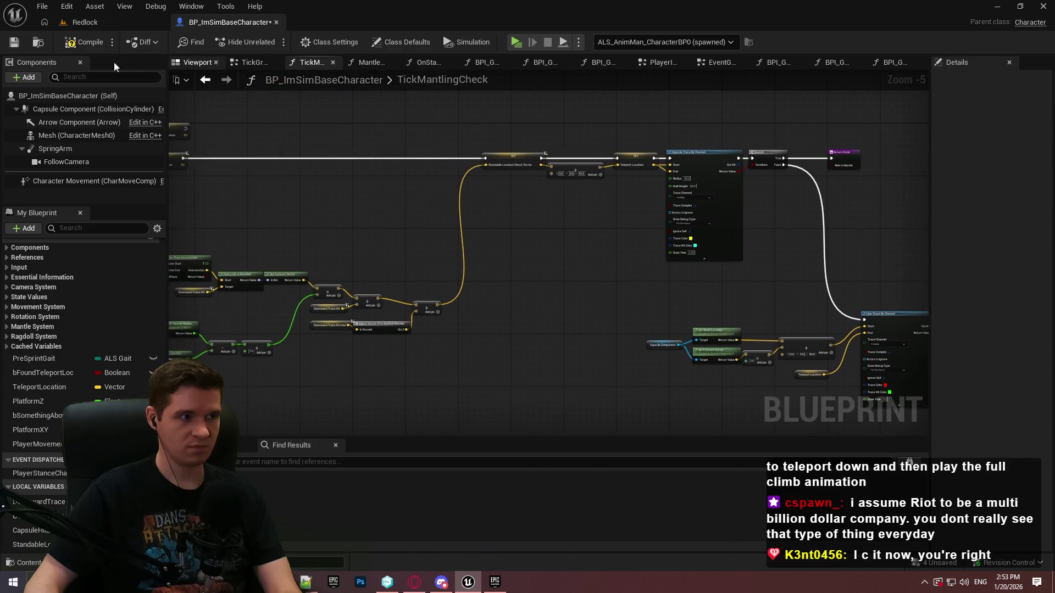
left_click(13, 42)
scroll(499, 176, "up", 3)
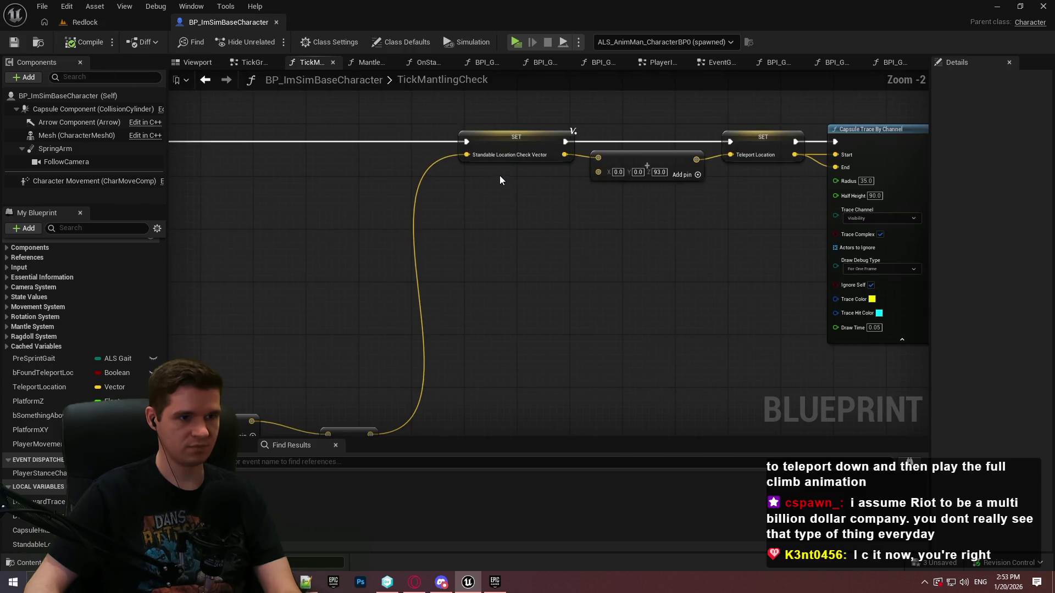
scroll(513, 189, "down", 1)
mouse_move(513, 190)
left_mouse_down()
mouse_move(549, 88)
mouse_move(593, 184)
left_mouse_up()
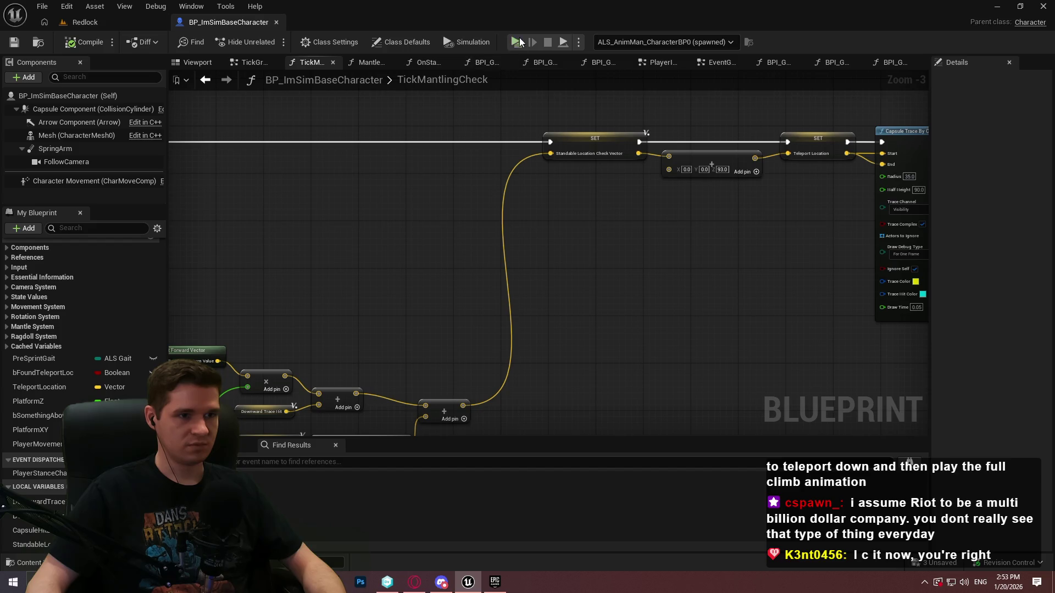
key("alt+p")
Step: Start playing and run the character through the level, climbing onto a box and crossing it
left_click(527, 469)
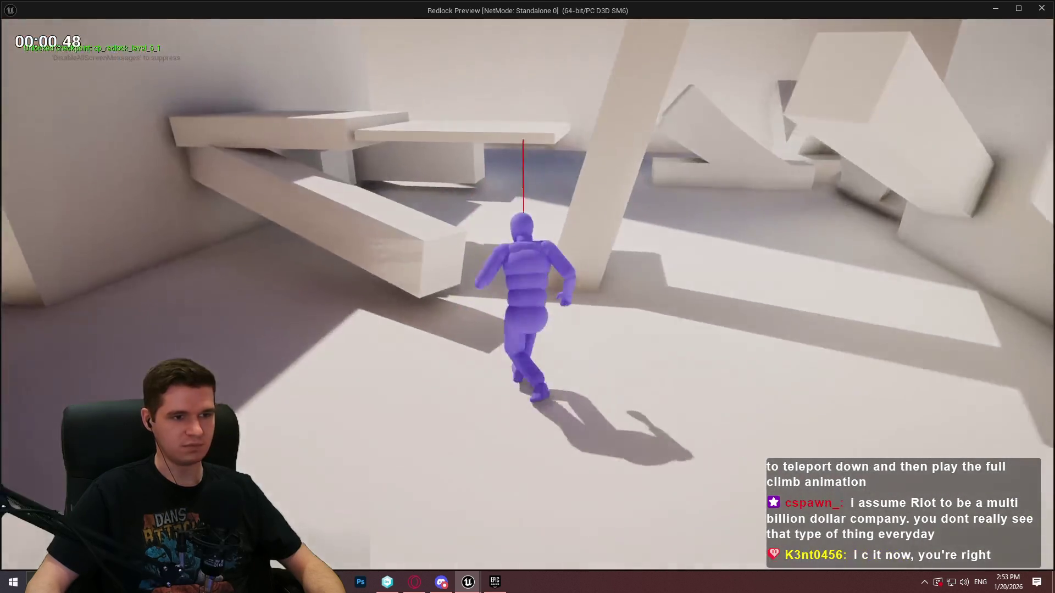
key("w")
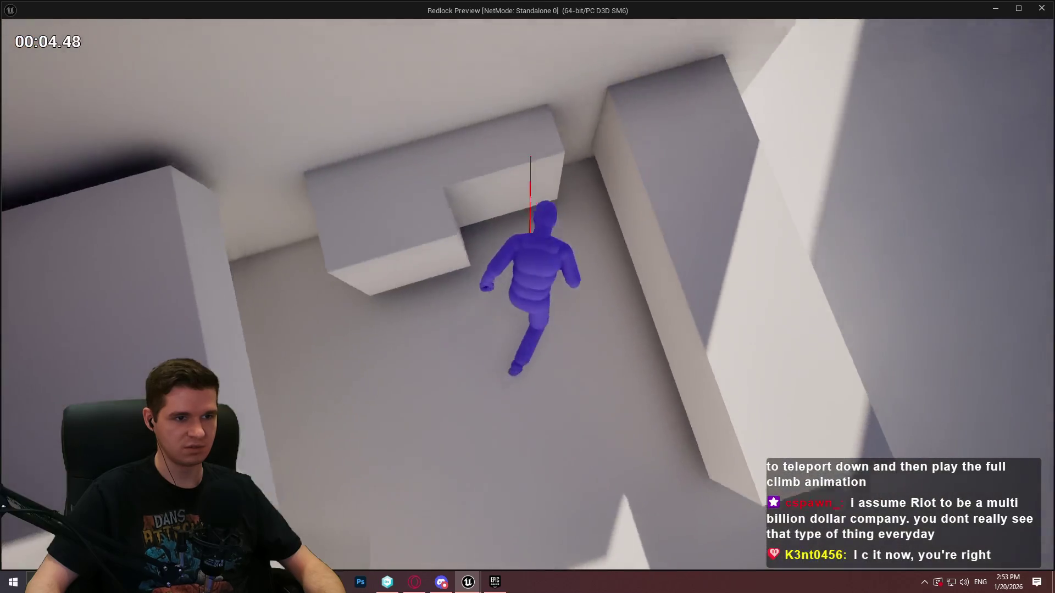
key("space")
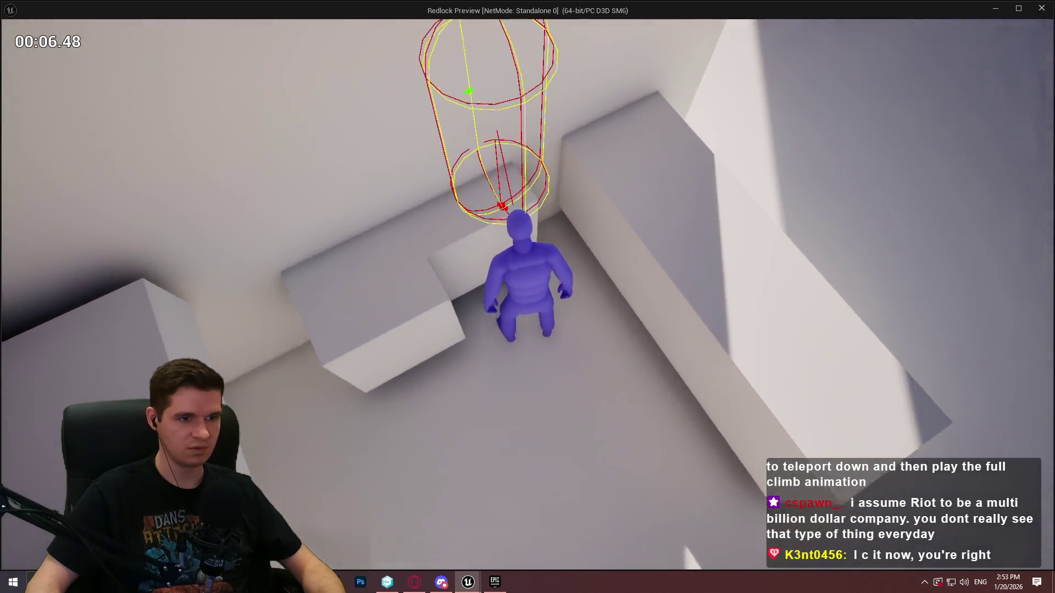
key("w")
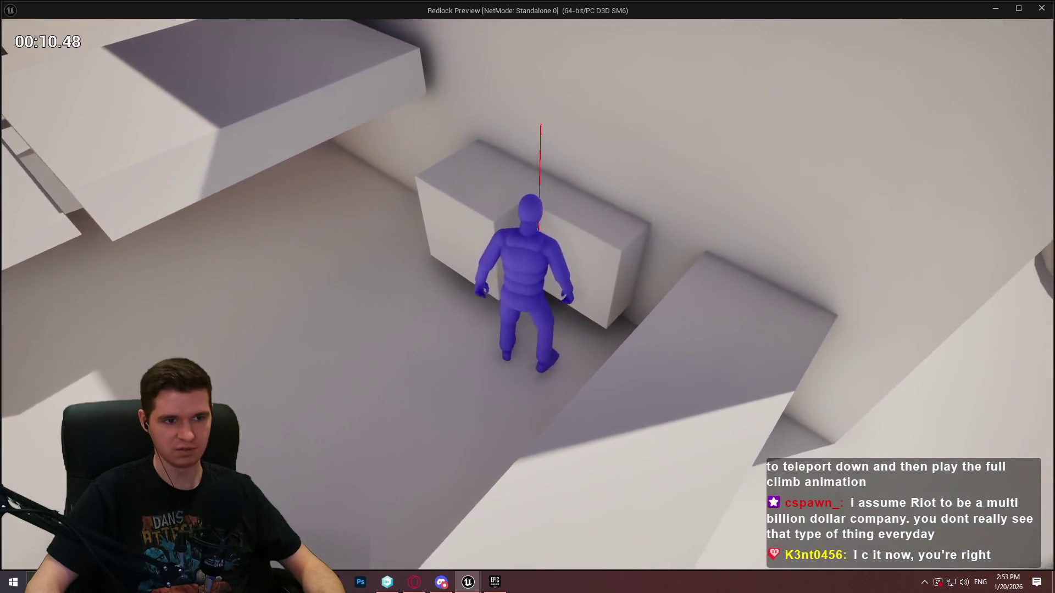
key("w")
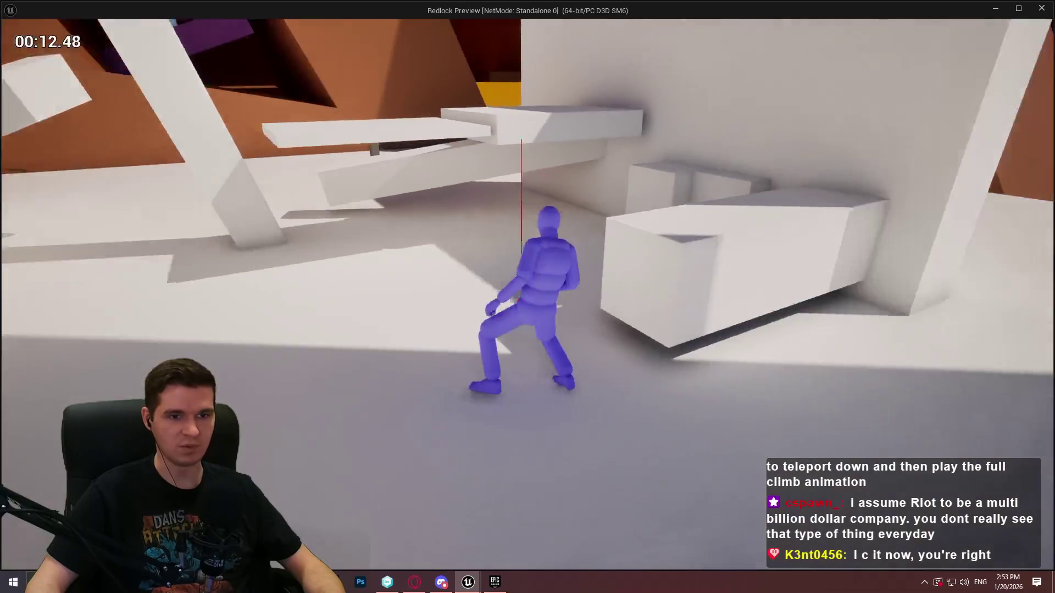
key("w")
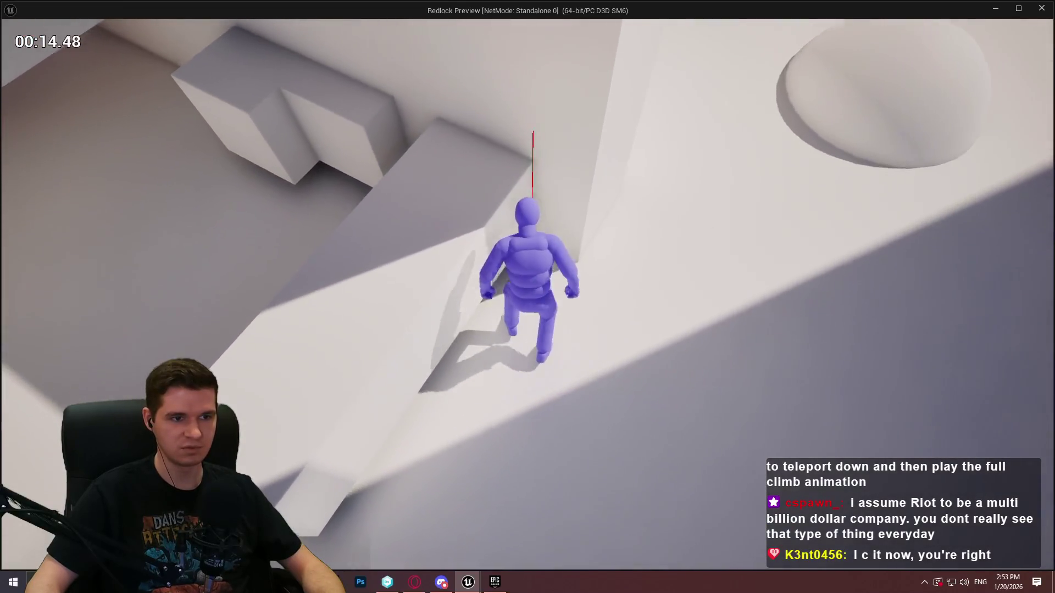
Step: Push the character against the wall to test climbing, crouch and stand, then close the preview
key("w")
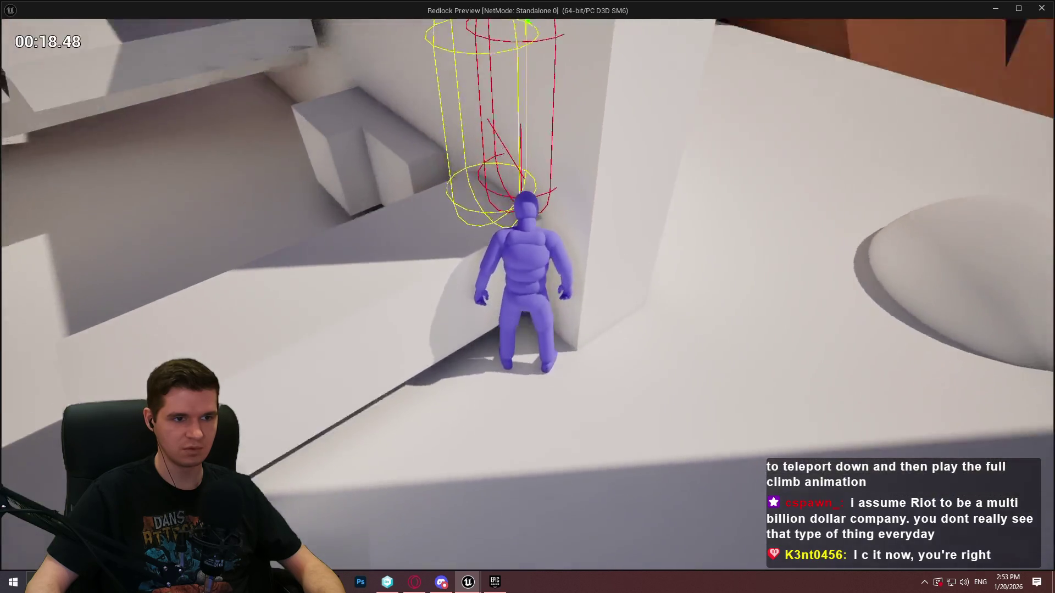
key("w")
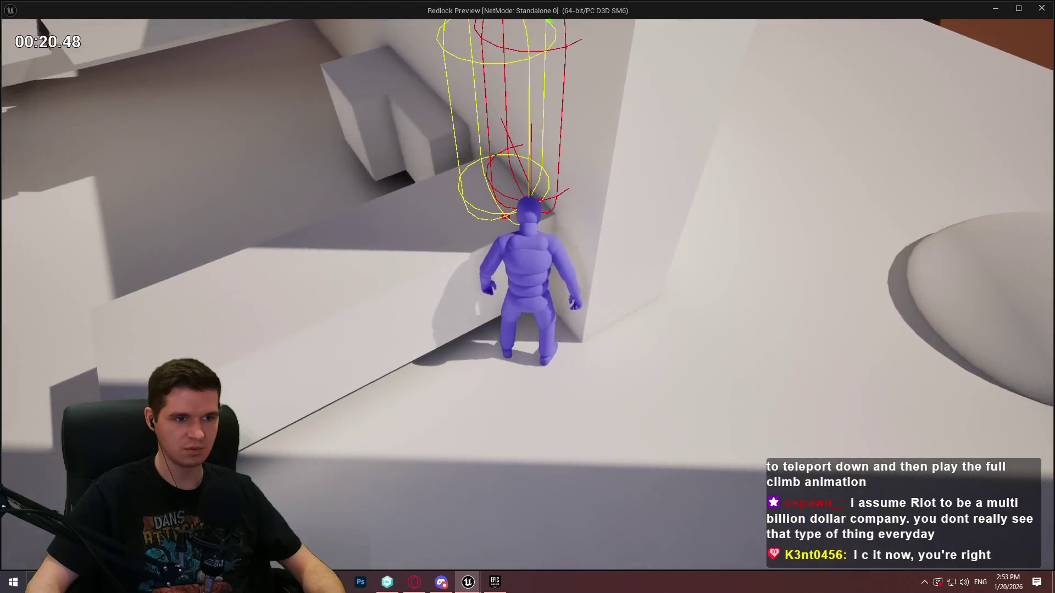
key("w")
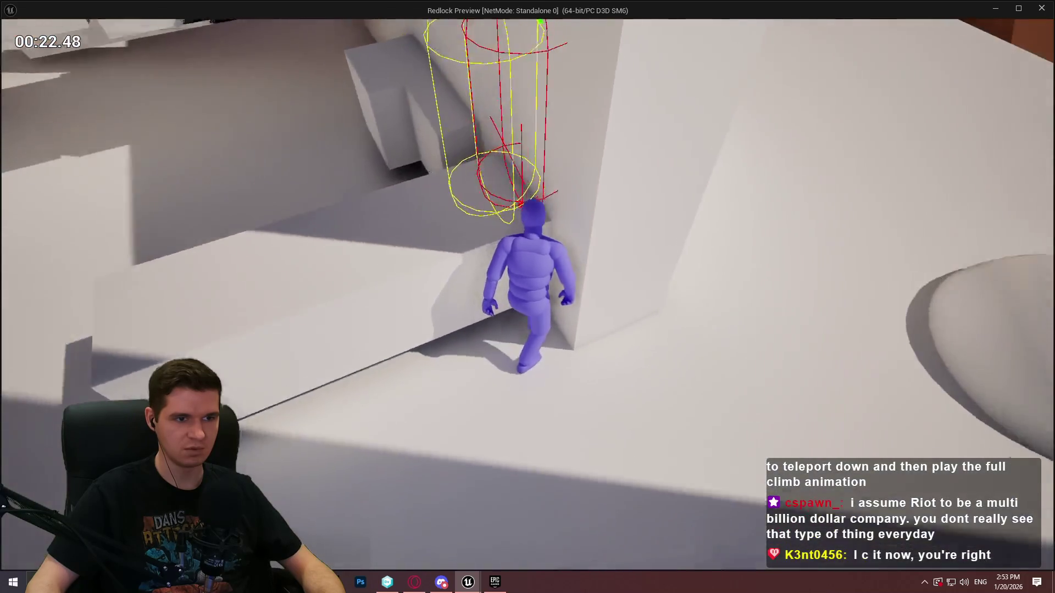
key("w")
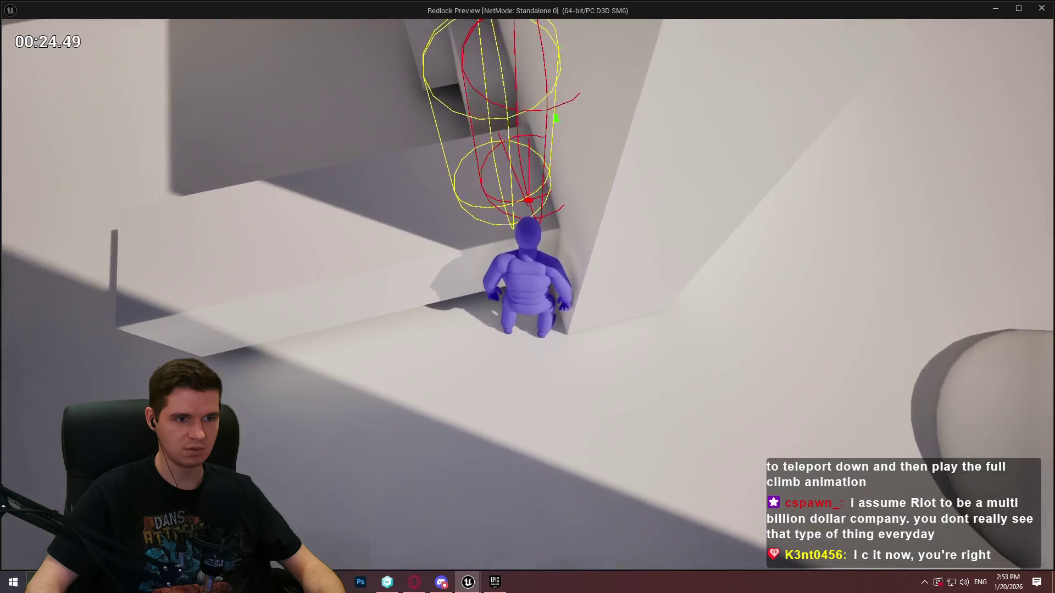
key("w")
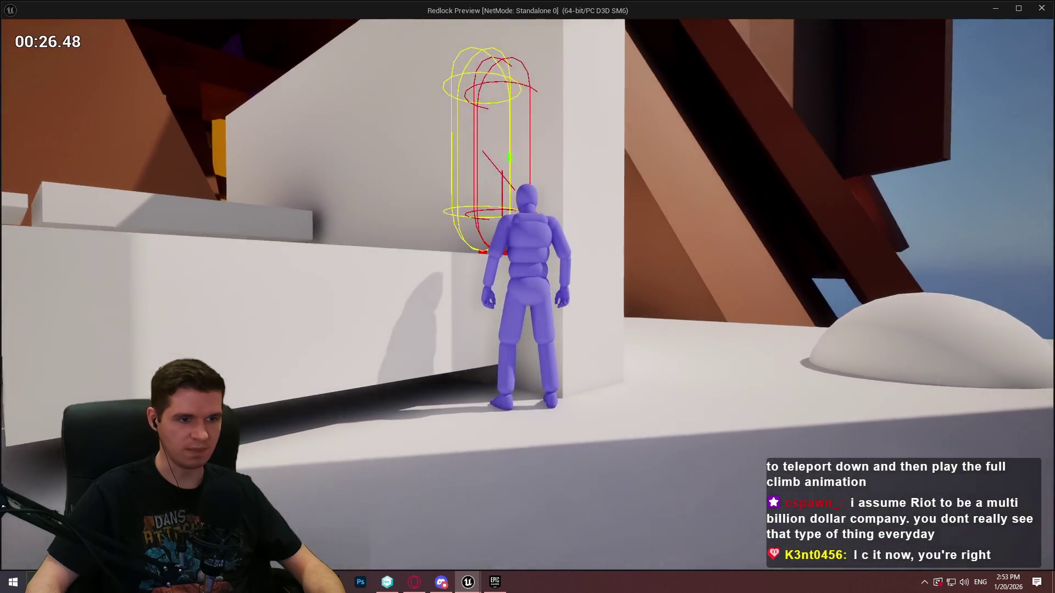
key("Escape")
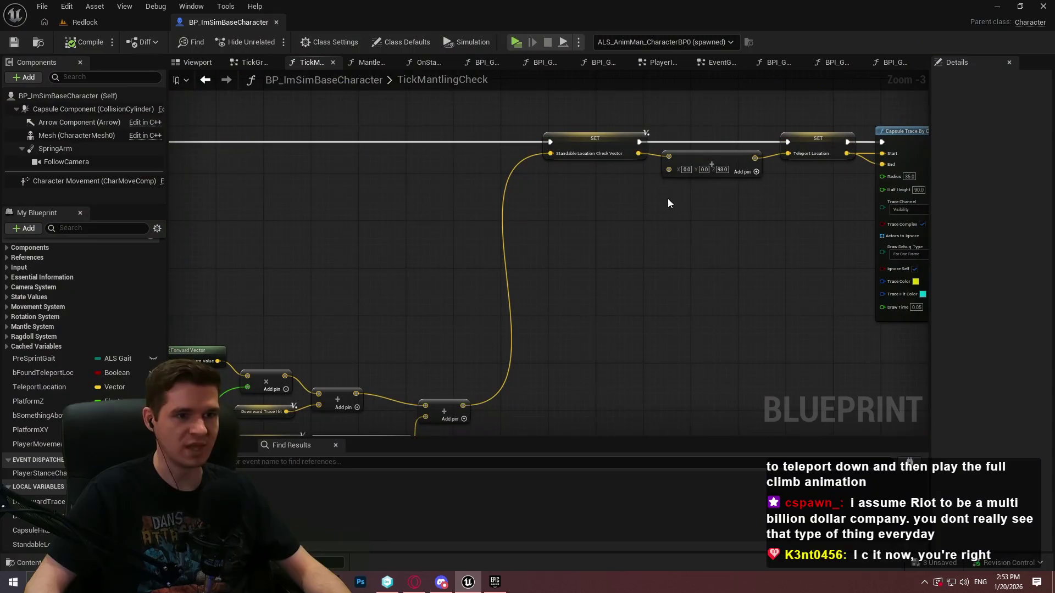
Step: Change the standable-location line trace's end offset Z from 5.0 to 15.0
scroll(384, 295, "up", 3)
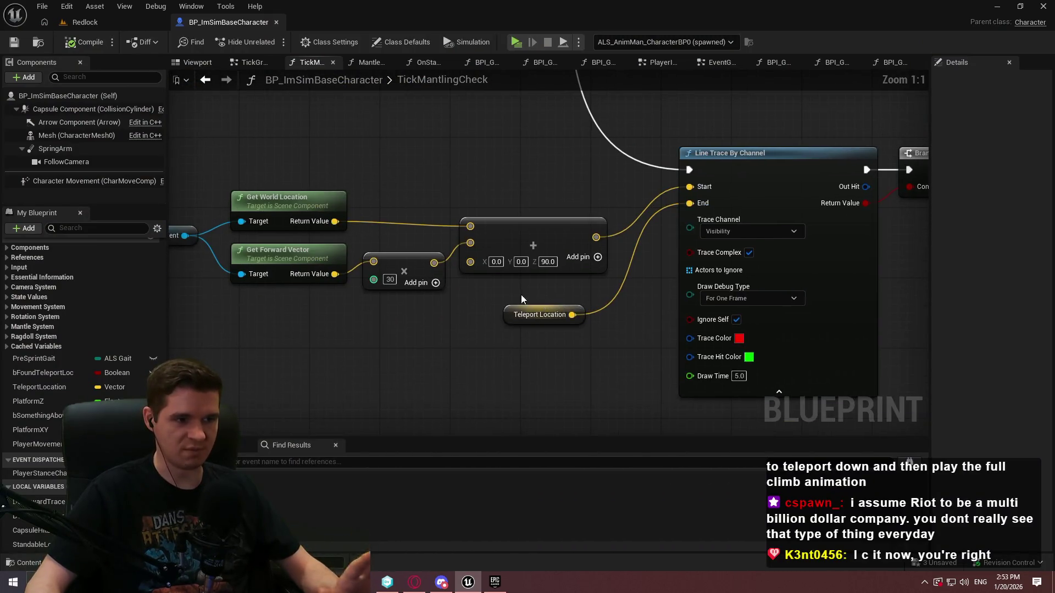
mouse_move(768, 253)
left_mouse_down()
mouse_move(388, 311)
mouse_move(513, 223)
left_mouse_up()
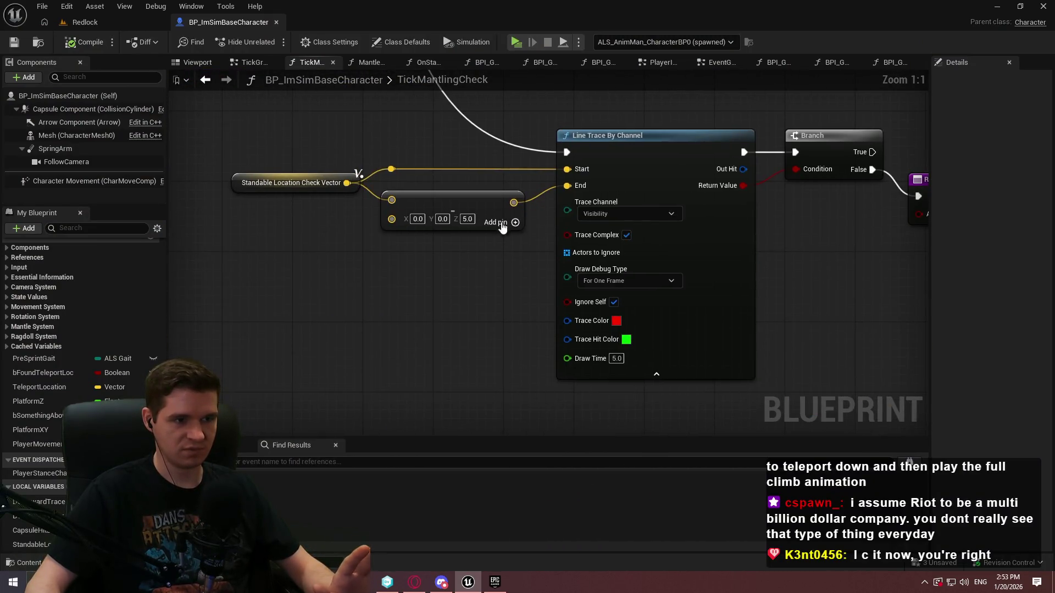
type("15")
key("Return")
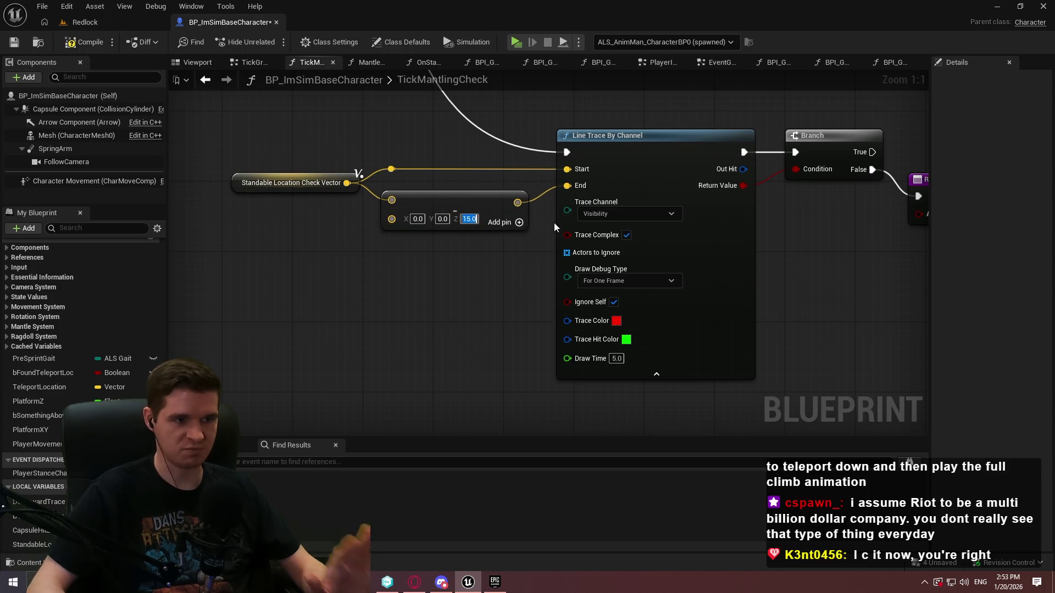
Step: Save the character blueprint and select the Cube1717 block in the Redlock level
left_click(14, 42)
left_click(98, 19)
left_click(466, 209)
left_click(604, 223)
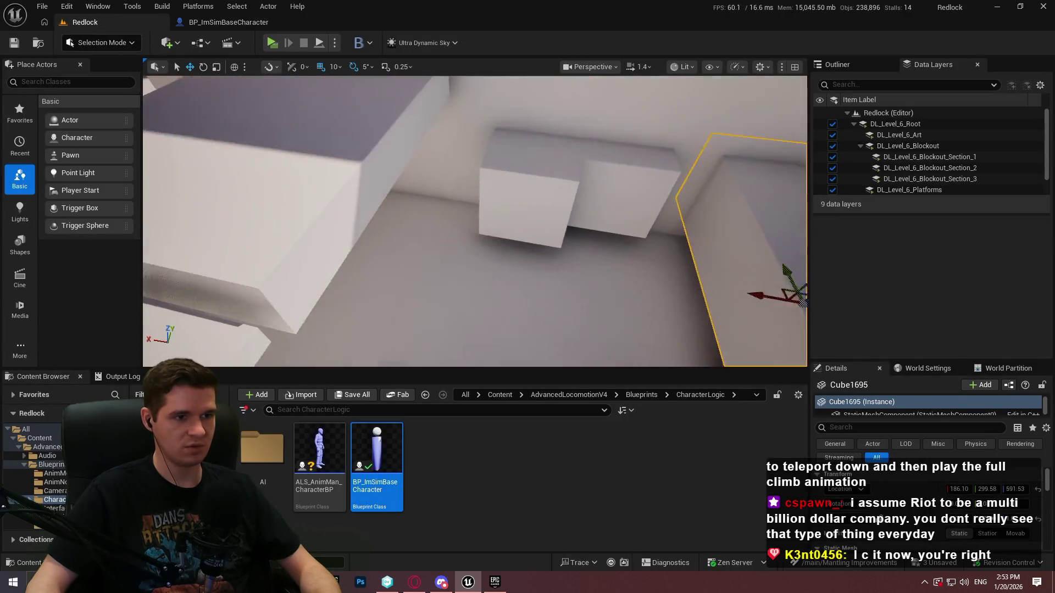
left_click(584, 166)
left_click(635, 170, "ctrl")
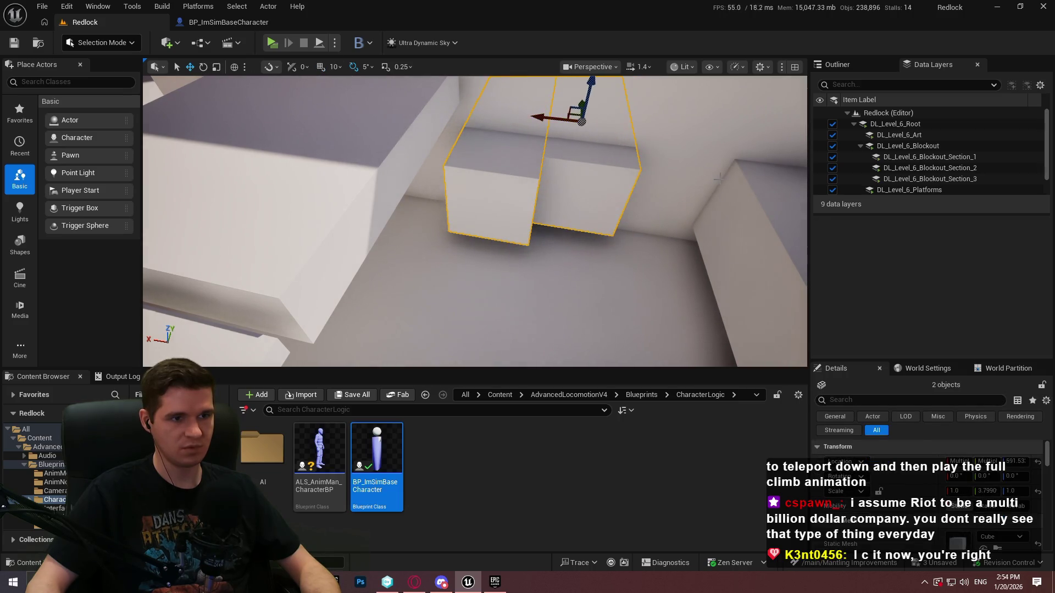
left_click(596, 164)
Step: Alt-drag Cube1717 along X to create Cube1718, then start a standalone playtest
mouse_move(475, 122)
left_mouse_down("alt")
mouse_move(554, 133)
mouse_move(544, 137)
left_mouse_up("alt")
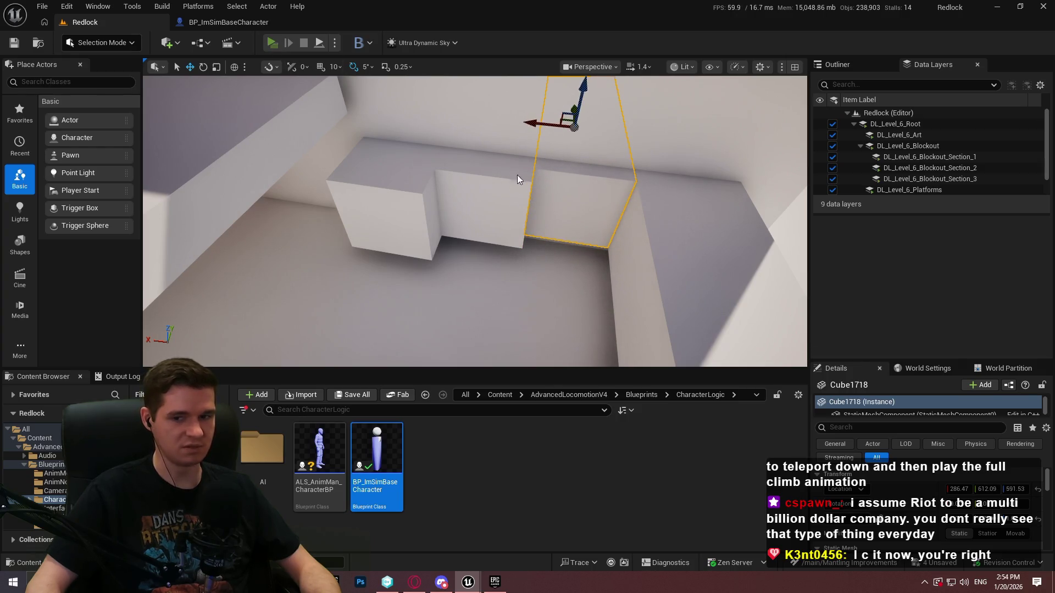
key("alt+p")
left_click(527, 468)
key("w")
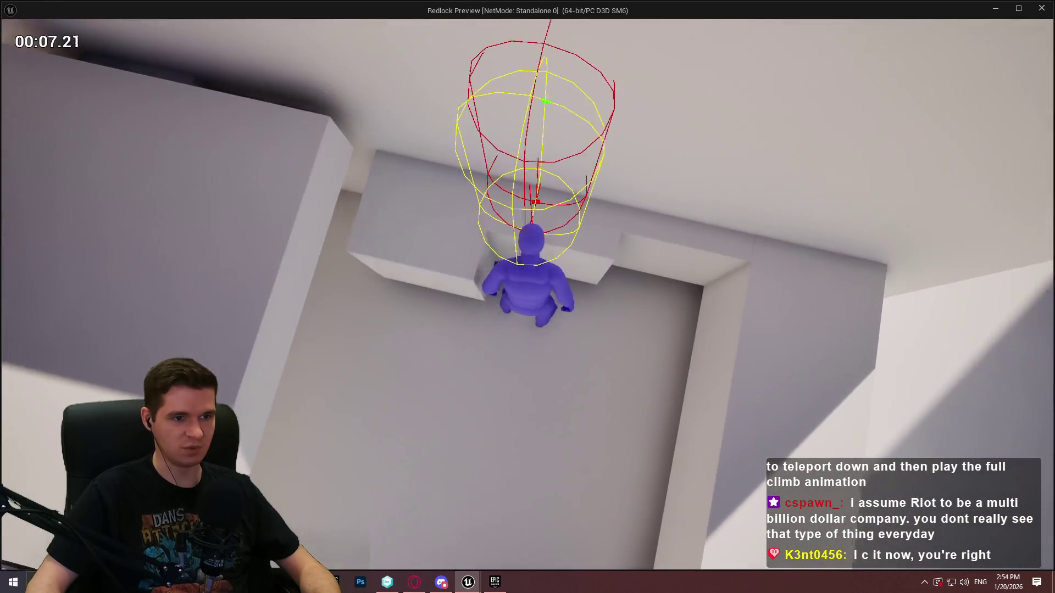
Step: Climb the wall, capture a screenshot circling the trace hit spot, walk the ledge, and close the preview
key("space")
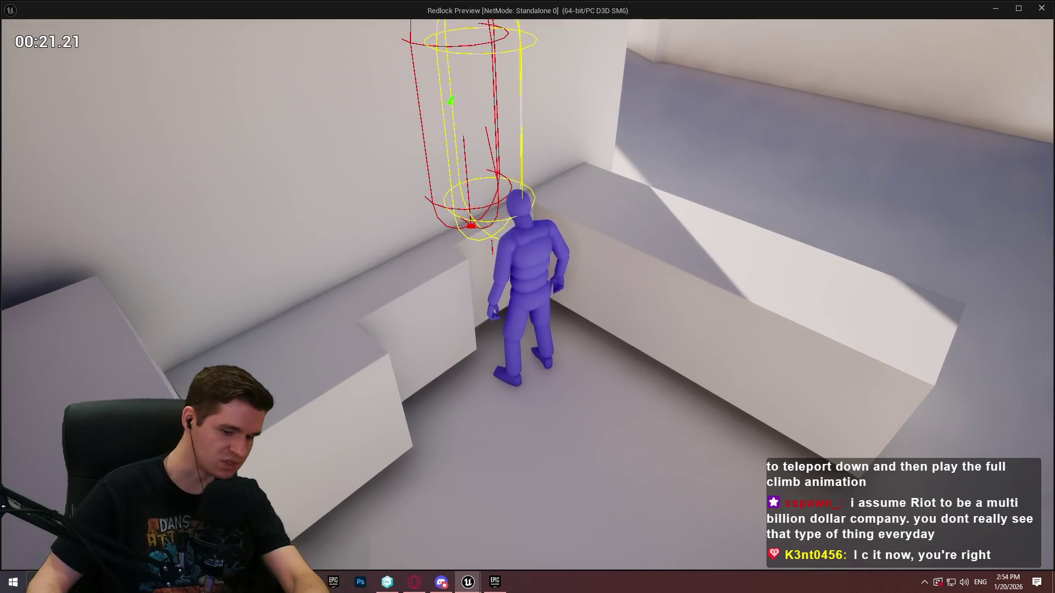
key("Print")
left_click_drag(388, 127, 624, 356)
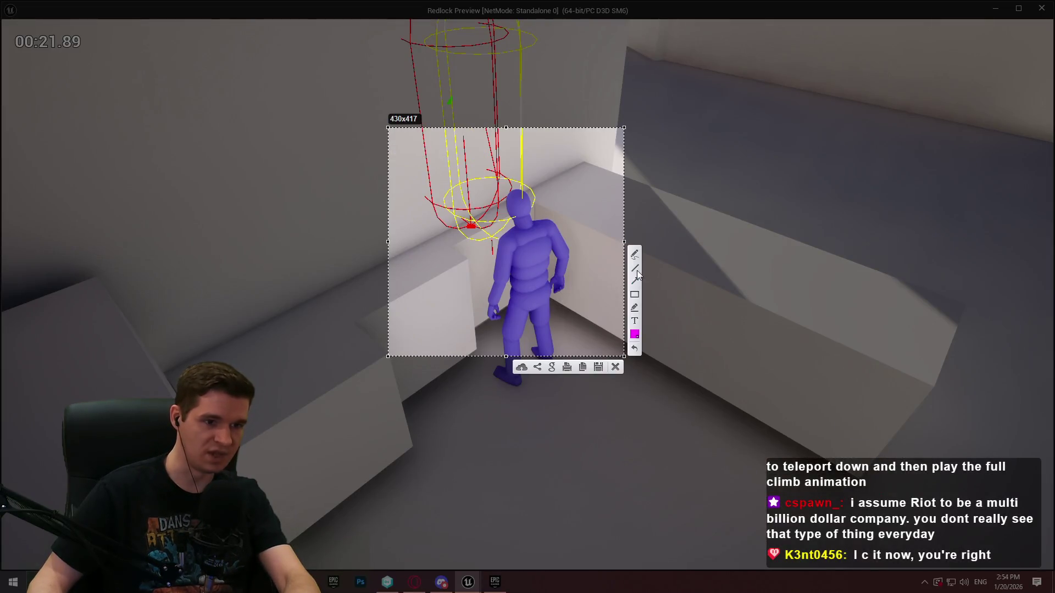
mouse_move(494, 235)
left_mouse_down()
mouse_move(483, 237)
mouse_move(495, 237)
left_mouse_up()
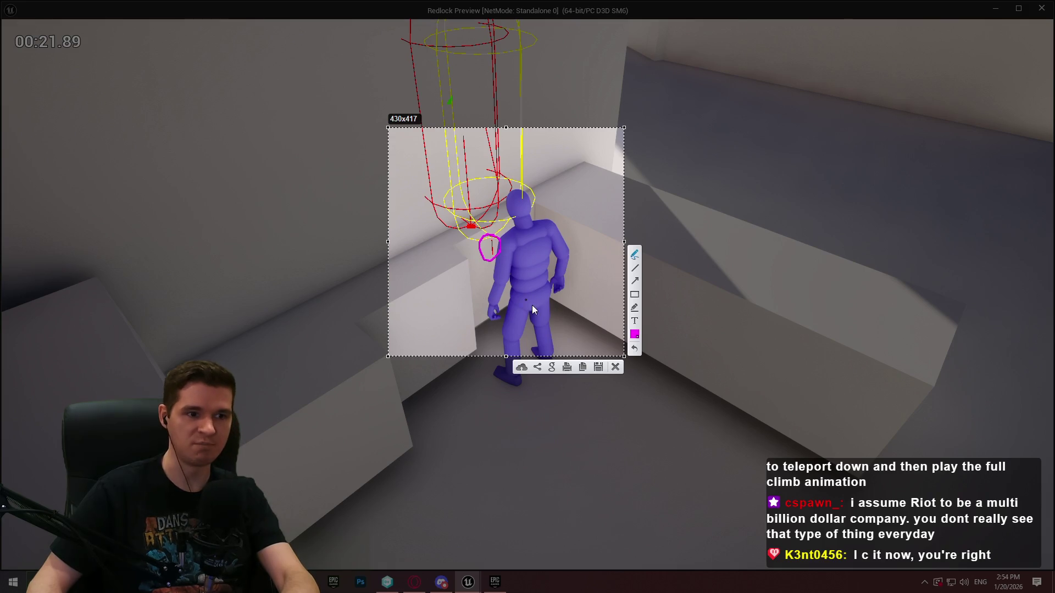
left_click(598, 367)
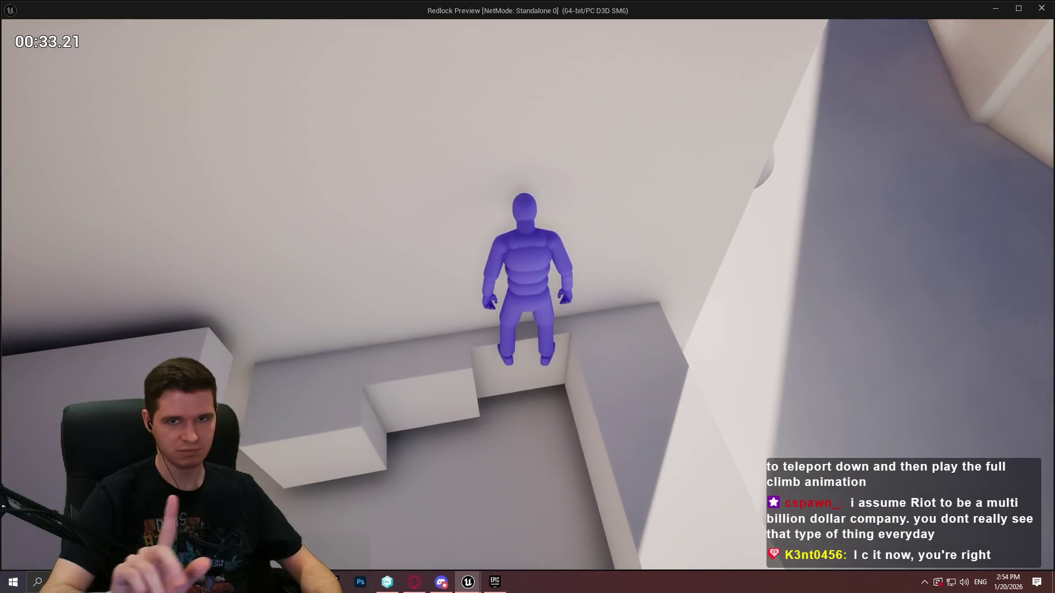
key("w")
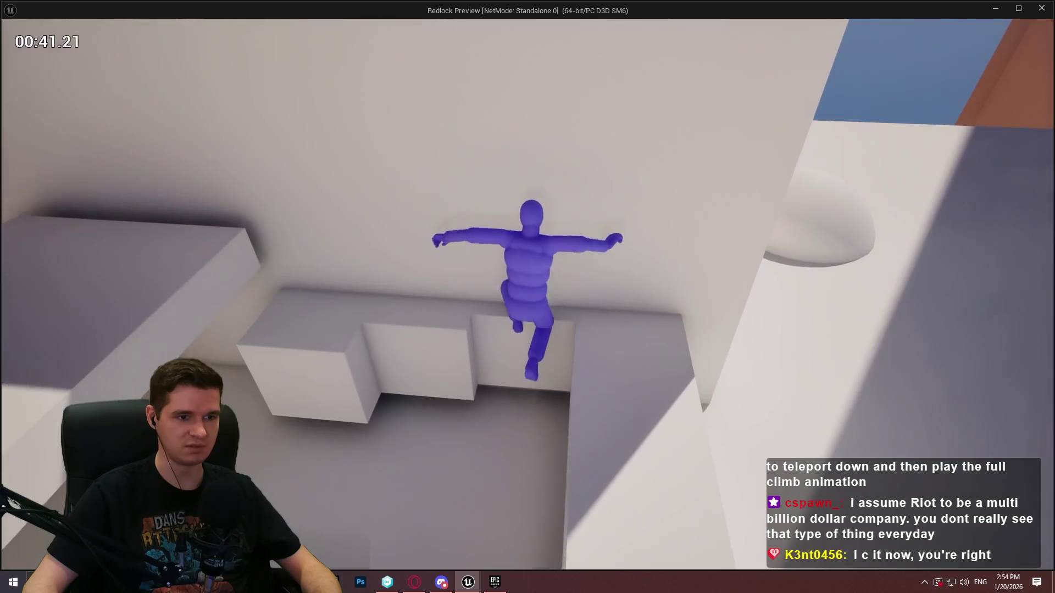
key("Escape")
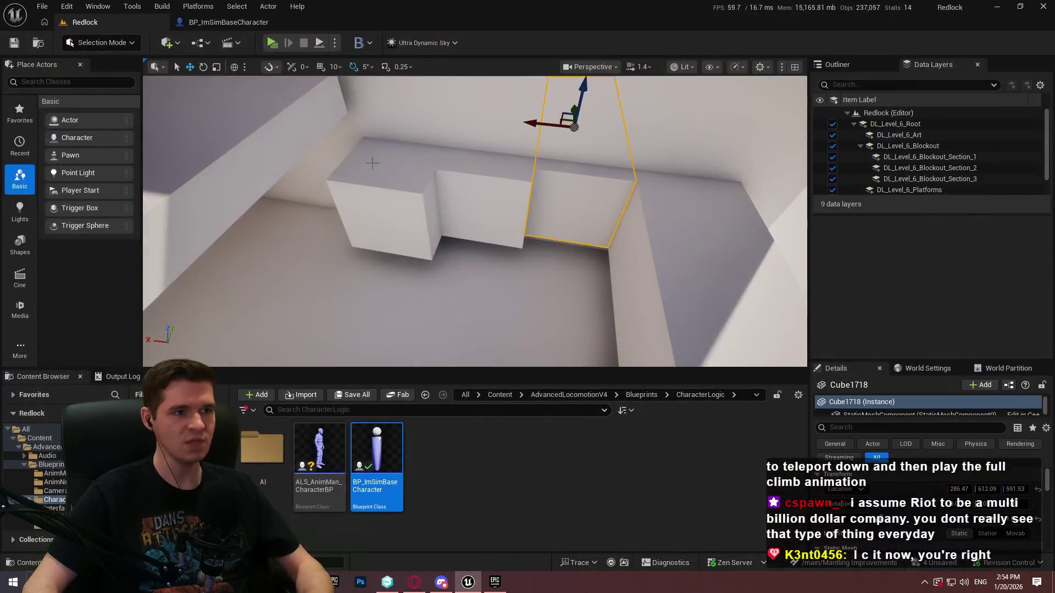
Step: Select the standable-location line trace nodes in the character blueprint's TickMantlingCheck graph
left_click(243, 25)
scroll(489, 275, "down", 7)
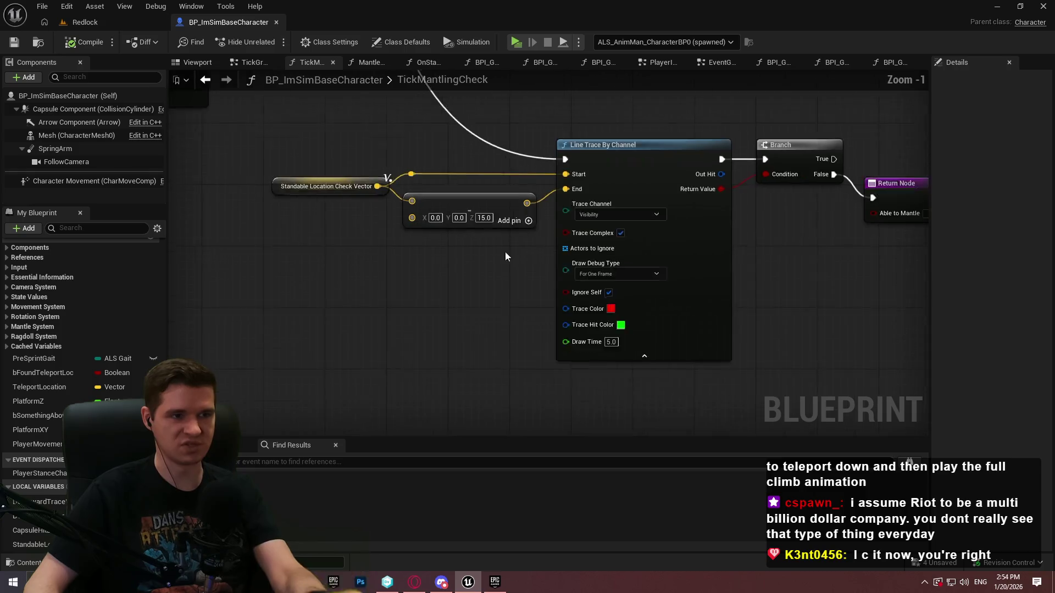
scroll(439, 244, "up", 4)
scroll(439, 243, "down", 2)
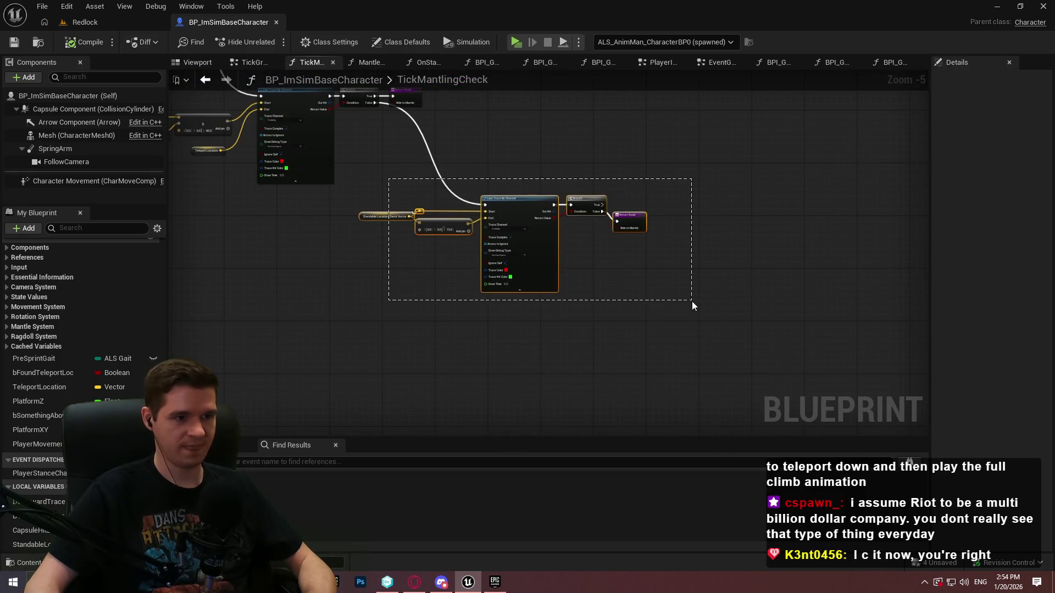
left_click_drag(692, 302, 691, 302)
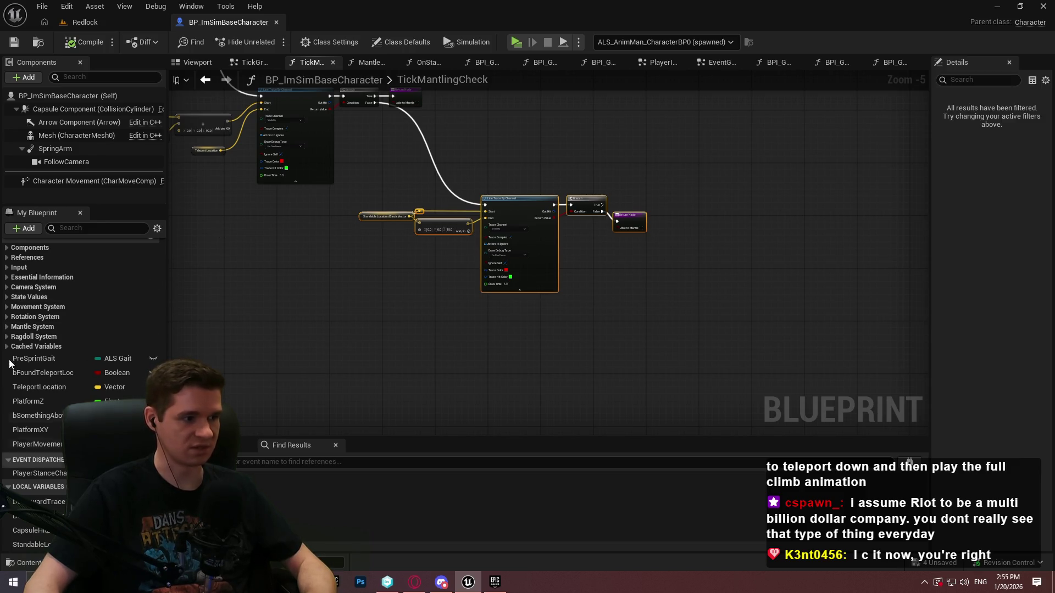
scroll(37, 329, "up", 2)
Step: Open the MantleCheck function from the Mantle System group
left_click(38, 380)
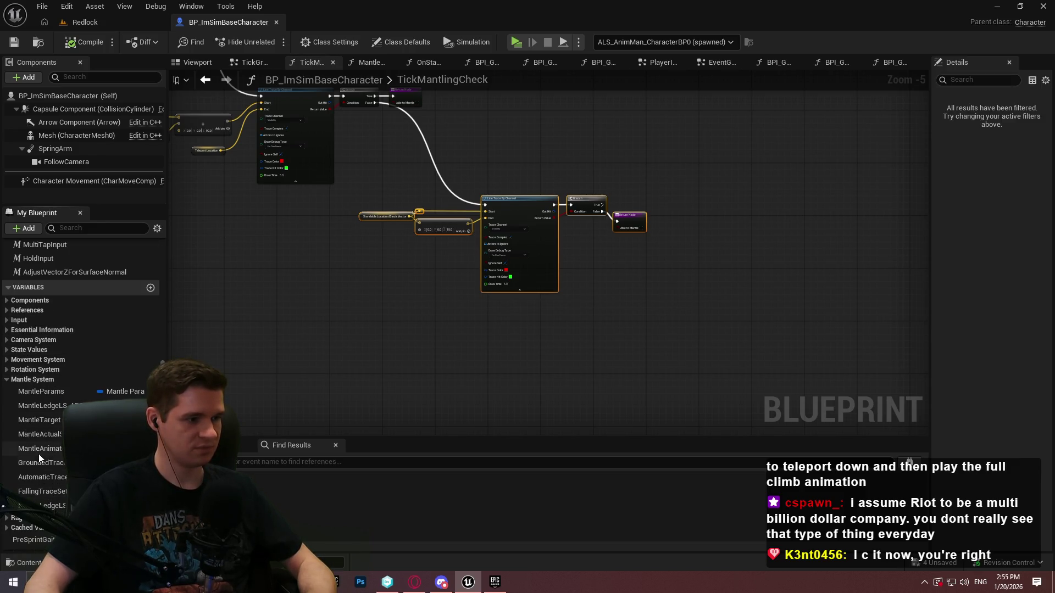
scroll(52, 326, "up", 8)
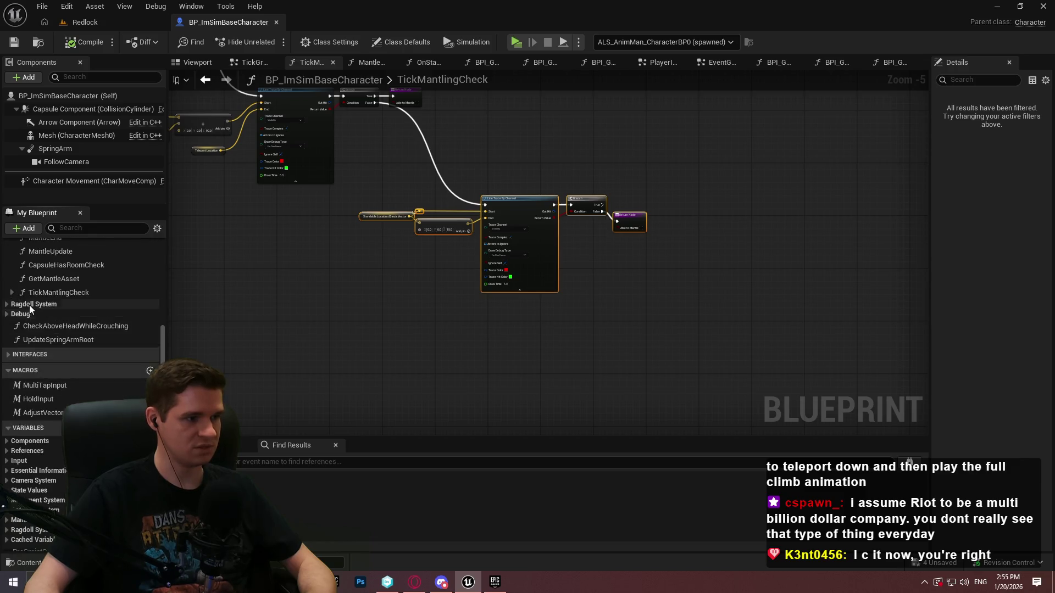
double_click(54, 280)
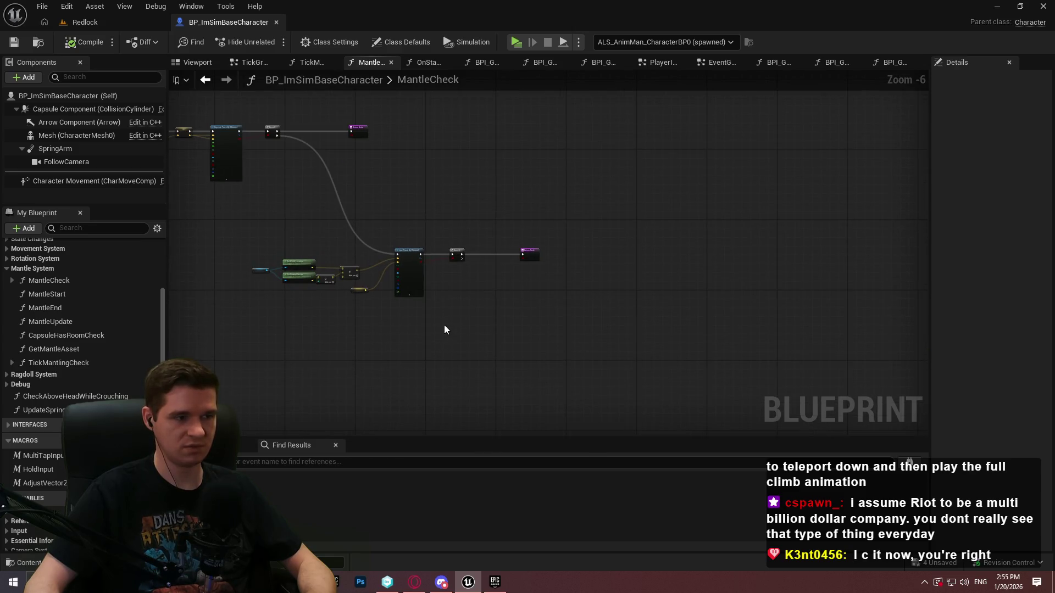
scroll(550, 337, "up", 3)
scroll(410, 323, "down", 5)
scroll(499, 348, "up", 2)
Step: Paste the copied line trace nodes into MantleCheck and connect the pasted branch
left_click_drag(499, 349, 571, 336)
scroll(570, 336, "up", 3)
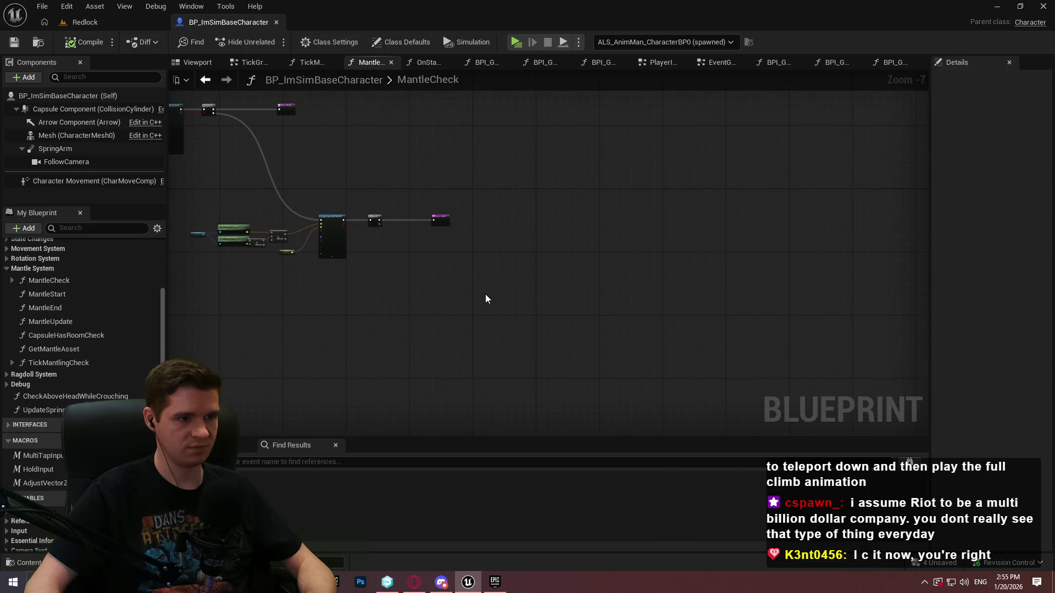
key("ctrl+x")
key("ctrl+v")
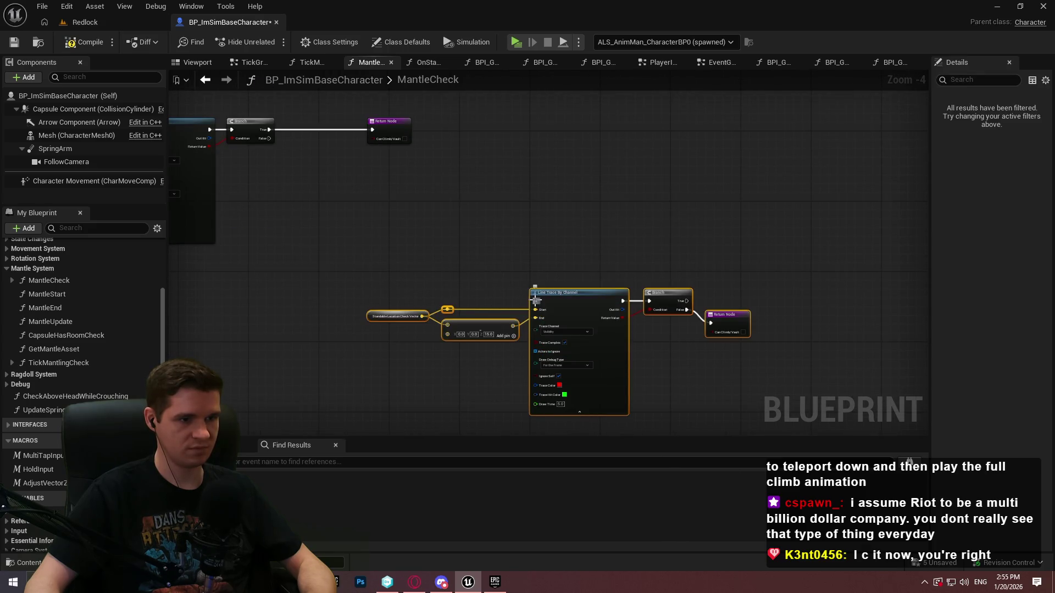
left_click_drag(233, 130, 269, 139)
scroll(397, 348, "up", 4)
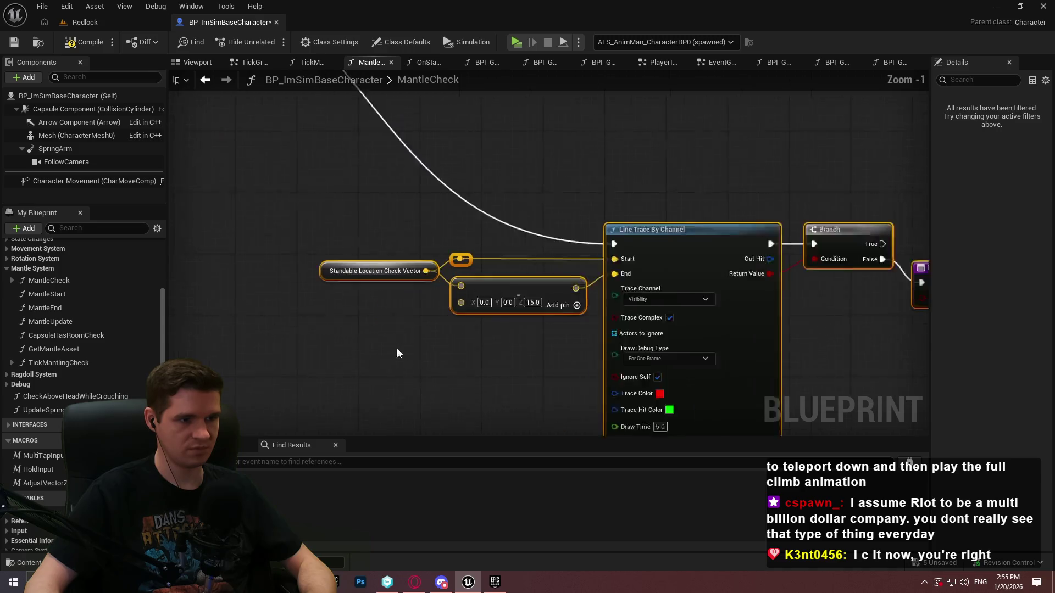
Step: Make Standable Location Check Vector a local variable and drag it into the capsule trace section
right_click(354, 262)
left_click(440, 299)
scroll(593, 275, "down", 3)
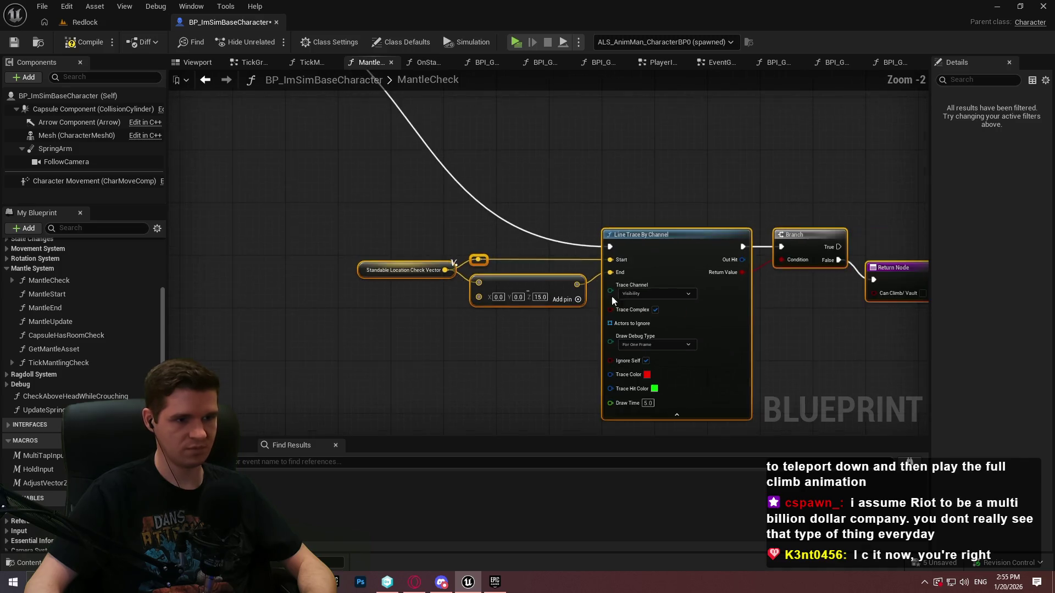
scroll(606, 195, "down", 1)
scroll(522, 299, "down", 1)
mouse_move(429, 275)
left_mouse_down()
mouse_move(495, 290)
mouse_move(530, 357)
left_mouse_up()
scroll(82, 352, "down", 4)
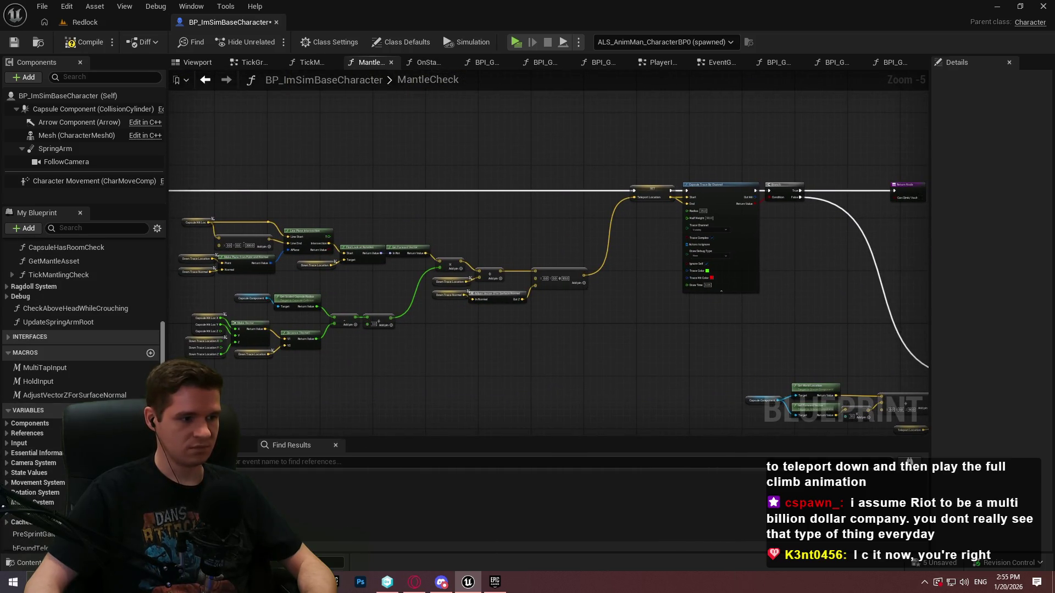
scroll(83, 329, "down", 10)
mouse_move(32, 545)
left_mouse_down()
mouse_move(462, 168)
mouse_move(473, 171)
left_mouse_up()
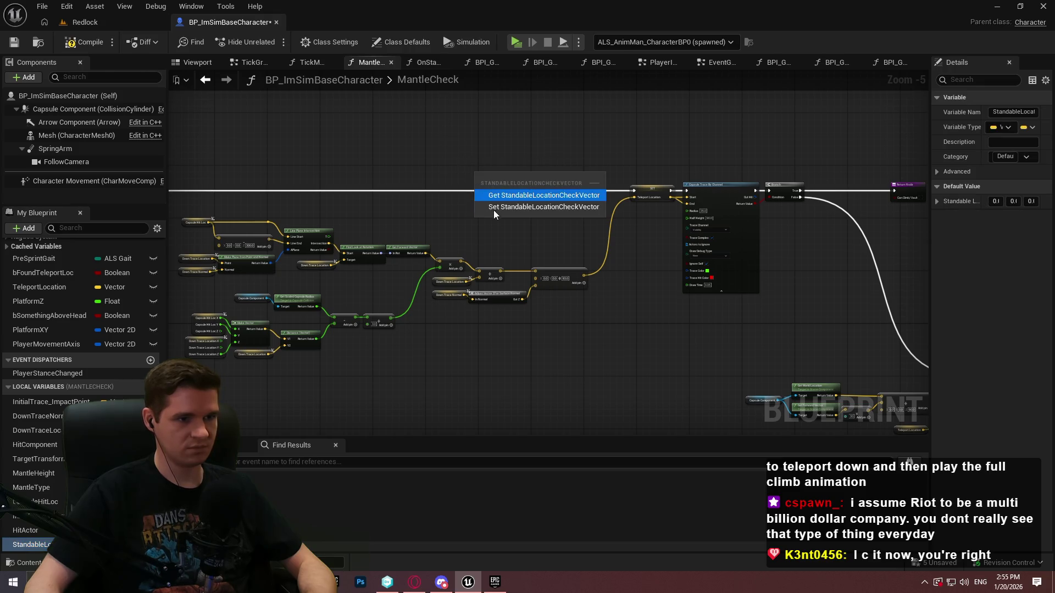
Step: Add a SET Standable Location Check Vector node and align it with the MantleCheck execution wire
left_click(494, 198)
scroll(517, 213, "up", 2)
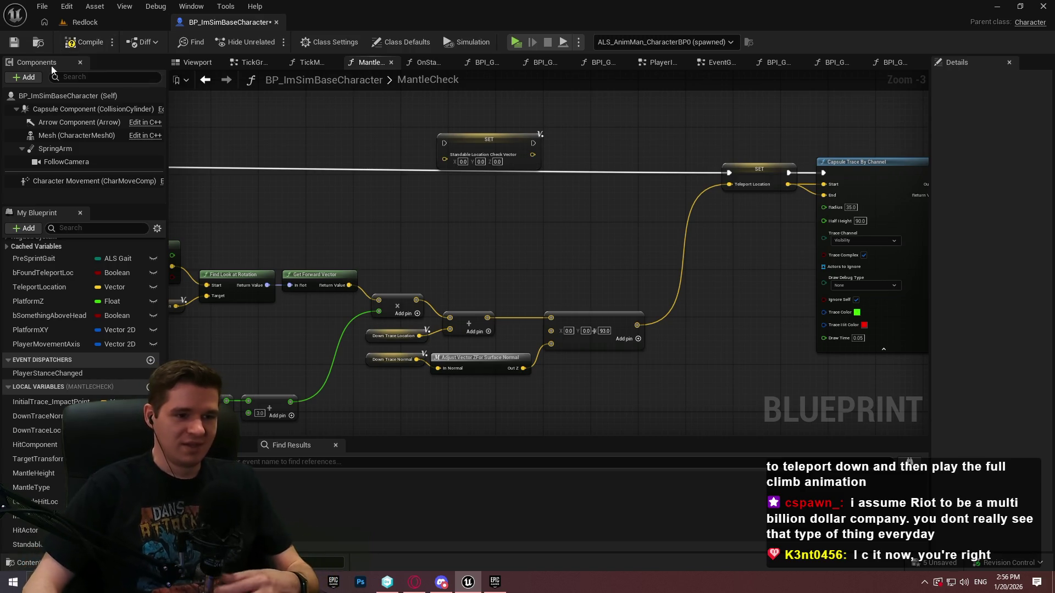
scroll(493, 262, "up", 2)
scroll(614, 243, "up", 1)
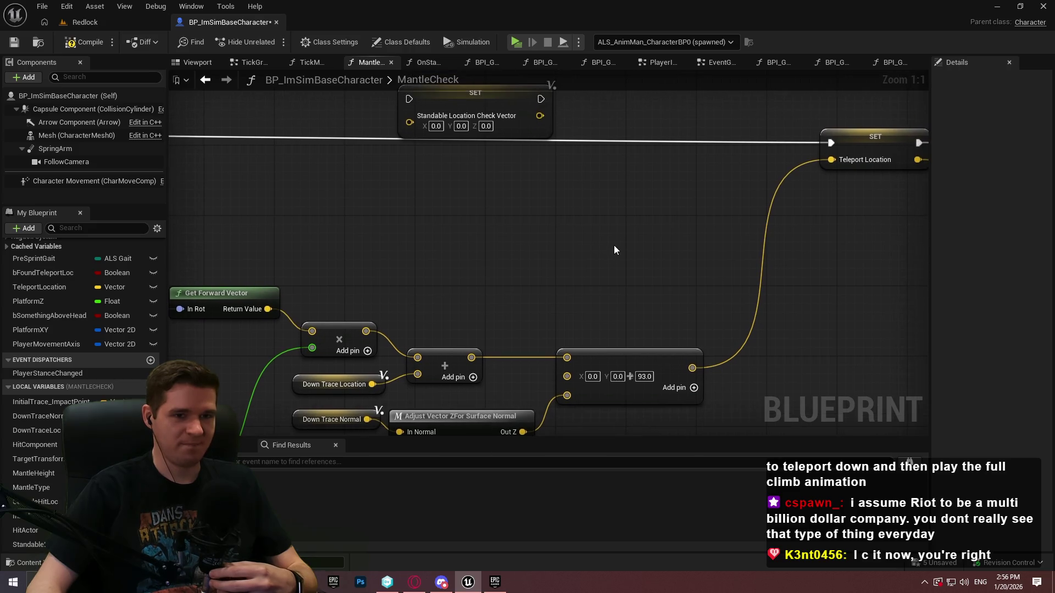
mouse_move(459, 236)
left_mouse_down()
mouse_move(292, 177)
mouse_move(231, 202)
left_mouse_up()
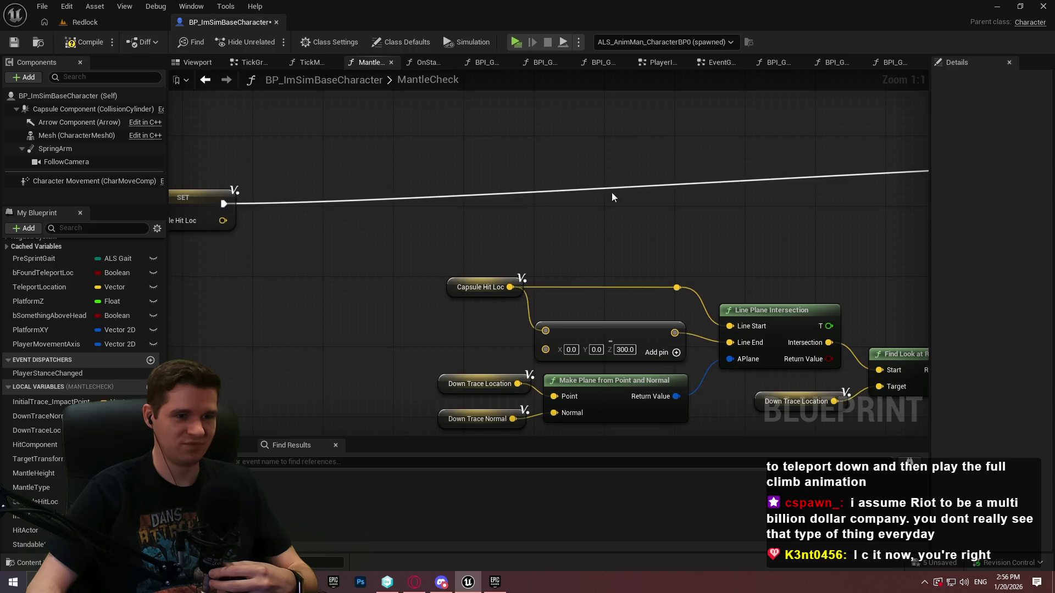
scroll(601, 161, "down", 4)
left_click_drag(846, 153, 883, 172)
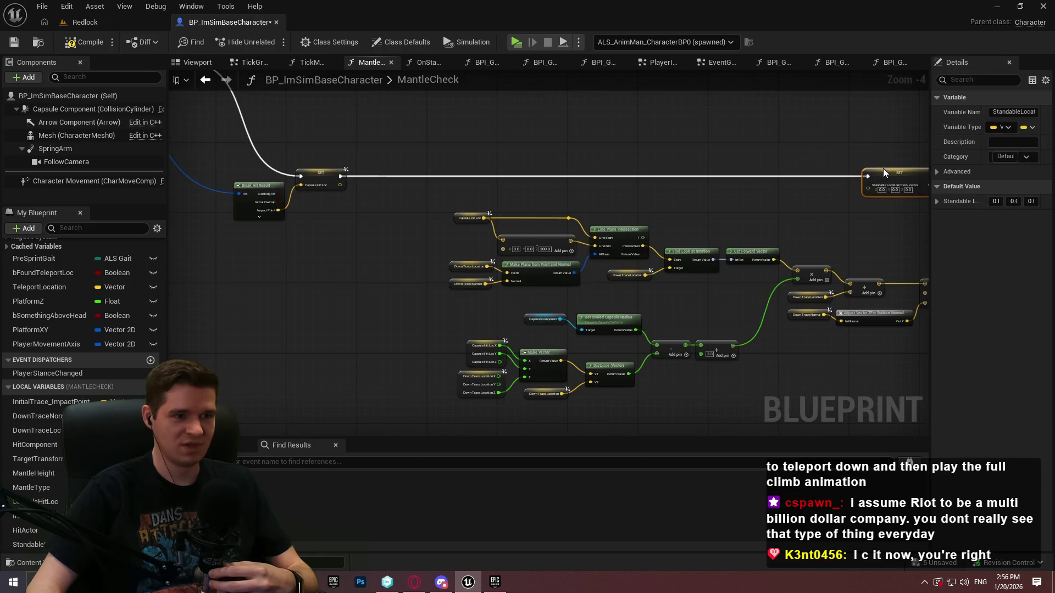
scroll(881, 168, "up", 5)
mouse_move(870, 368)
left_mouse_down()
mouse_move(657, 392)
mouse_move(600, 333)
mouse_move(582, 143)
left_mouse_up()
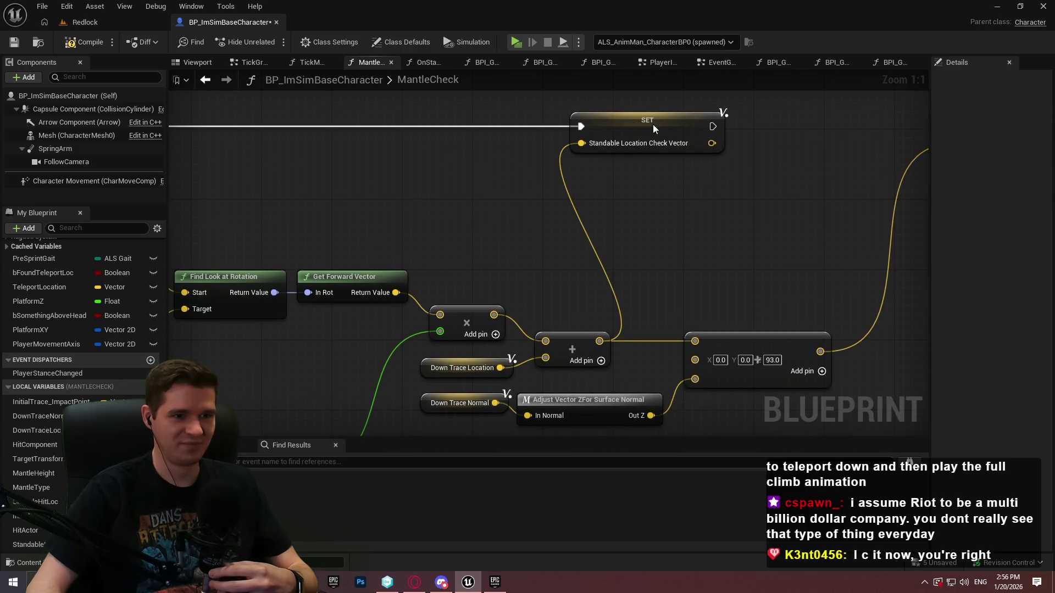
Step: Remove the extra input pin from the Add node in MantleCheck
left_click_drag(643, 128, 750, 124)
left_click(803, 243)
mouse_move(757, 233)
left_mouse_down()
mouse_move(685, 225)
mouse_move(650, 202)
left_mouse_up()
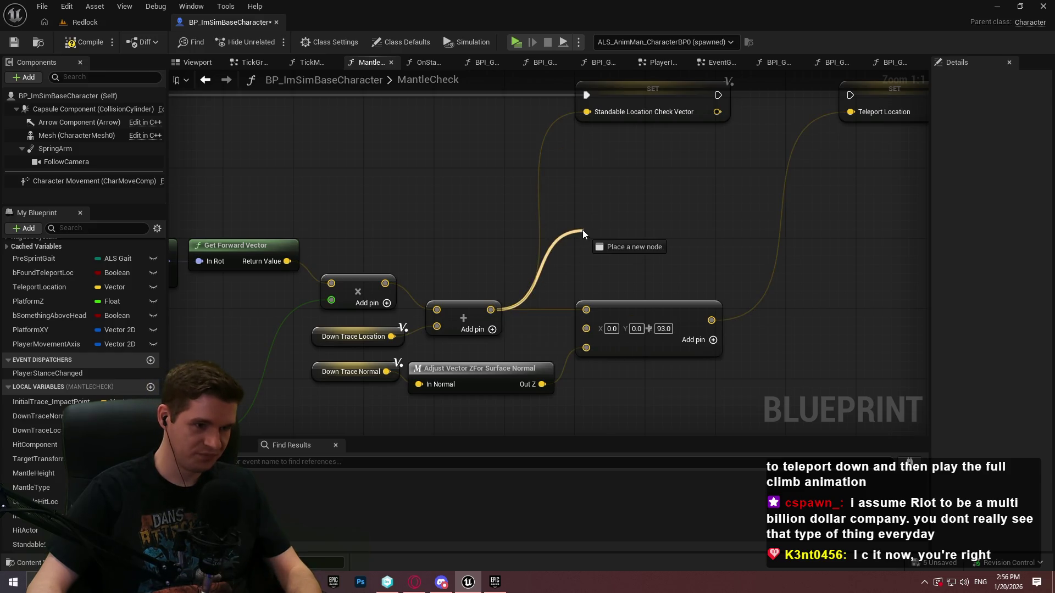
left_click_drag(583, 231, 583, 231)
left_click_drag(486, 335, 549, 265)
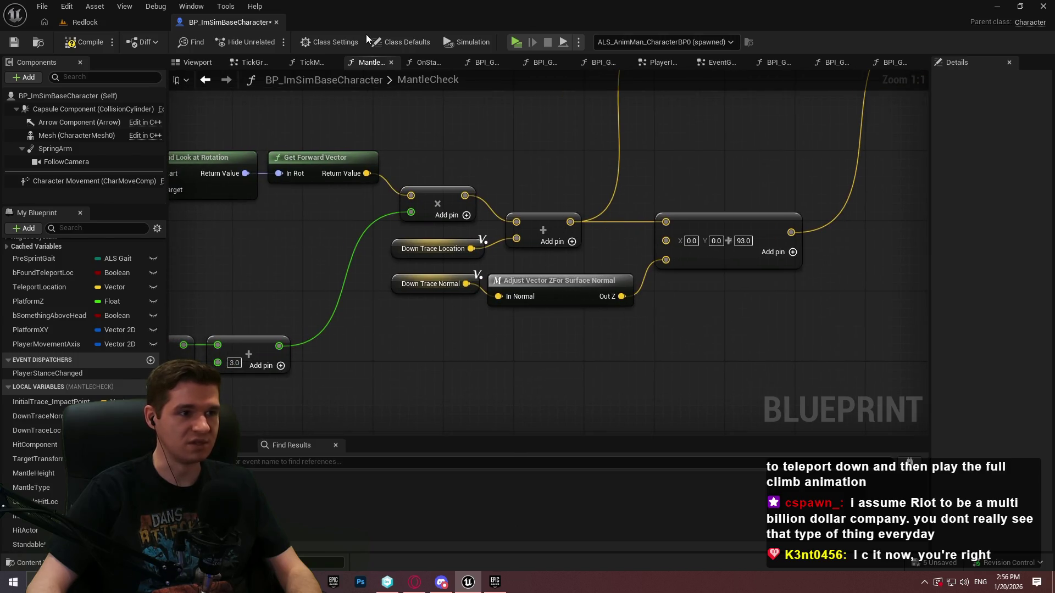
mouse_move(635, 158)
left_mouse_down()
mouse_move(575, 301)
mouse_move(631, 223)
left_mouse_up()
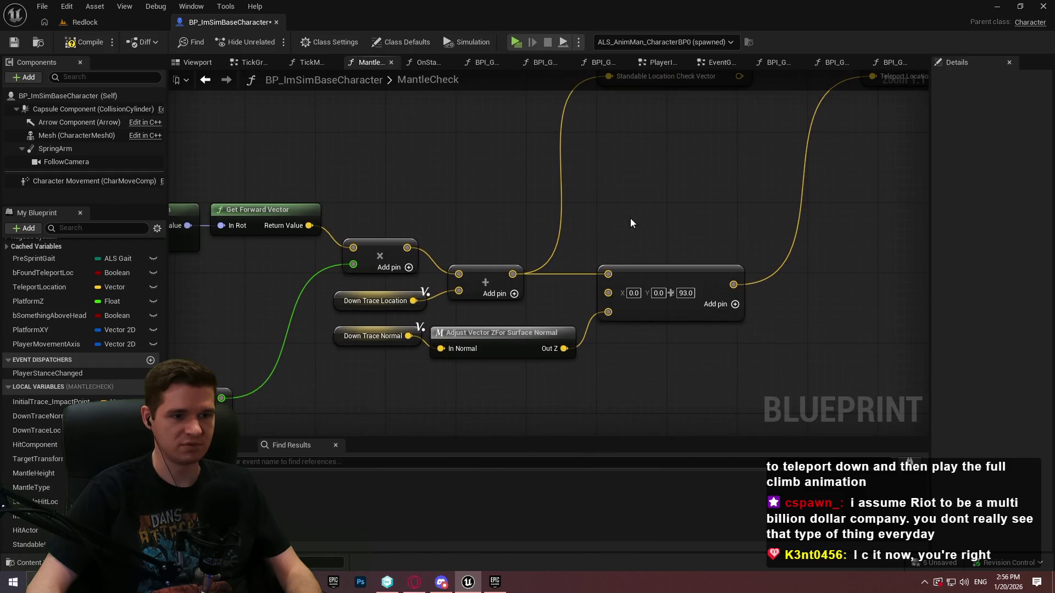
right_click(604, 312)
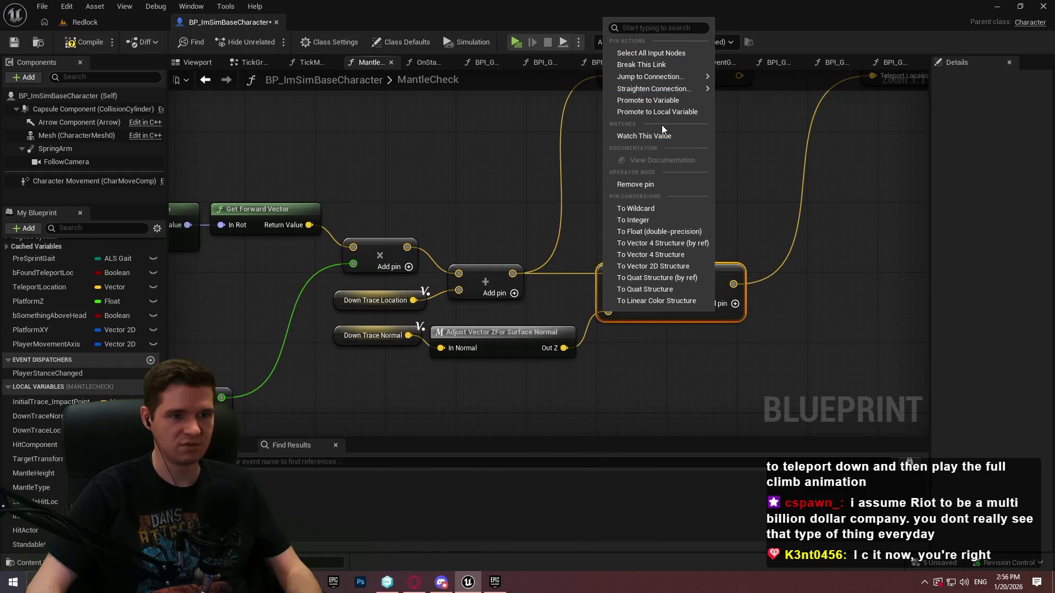
left_click(639, 186)
mouse_move(622, 295)
left_mouse_down()
mouse_move(574, 341)
mouse_move(708, 191)
left_mouse_up()
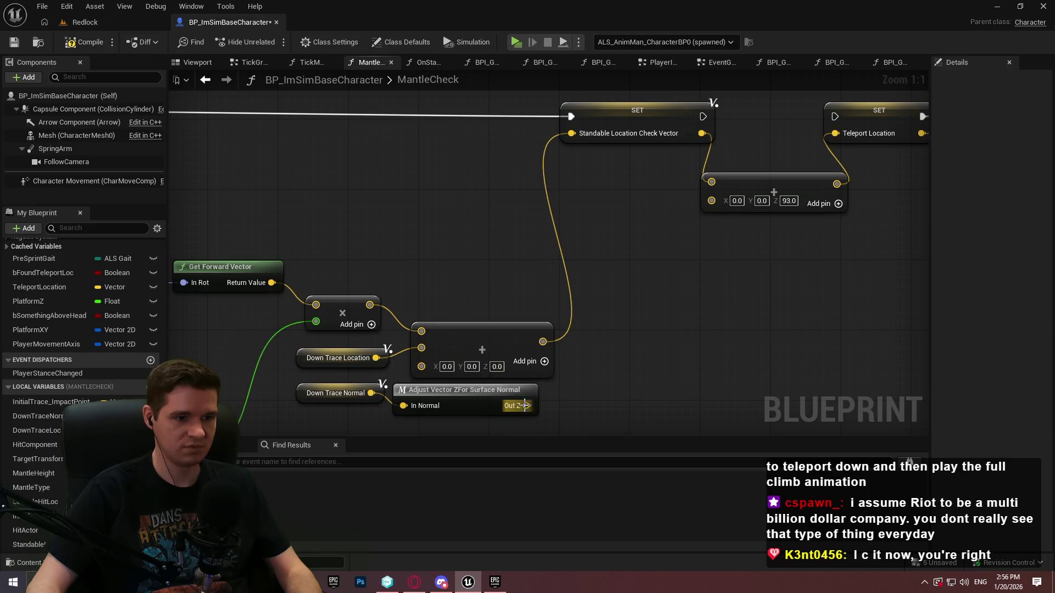
Step: Wire Out Z into the Add node's bottom input and rearrange the Down Trace nodes beside it
left_click_drag(436, 376, 422, 367)
mouse_move(496, 347)
left_mouse_down()
mouse_move(624, 256)
mouse_move(721, 254)
mouse_move(686, 255)
left_mouse_up()
left_click(544, 254)
left_click_drag(510, 269, 624, 259)
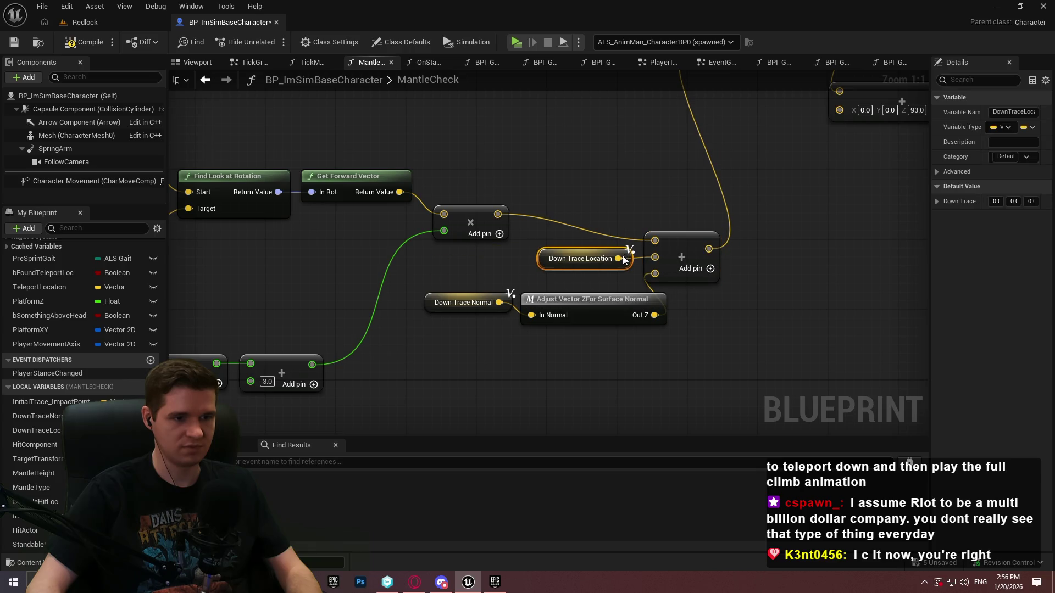
mouse_move(575, 306)
left_mouse_down()
mouse_move(529, 291)
mouse_move(542, 292)
left_mouse_up()
left_click(848, 225)
left_click_drag(849, 225, 722, 259)
Step: Shift the Standable Location setter and the teleport and capsule trace nodes right to tidy the graph
scroll(723, 259, "down", 1)
left_click_drag(572, 196, 637, 193)
scroll(640, 189, "down", 7)
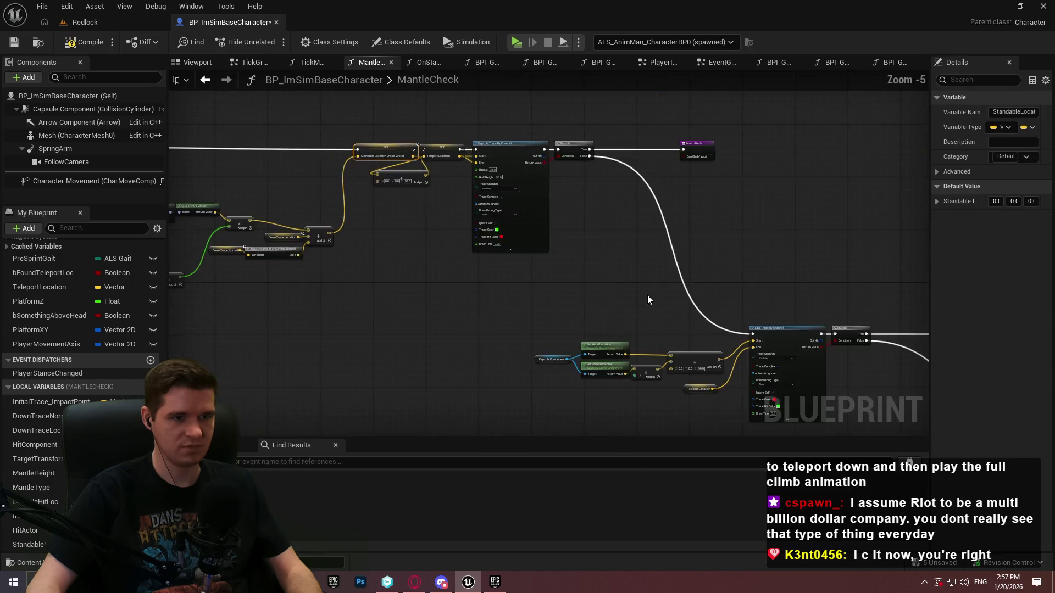
left_click_drag(841, 279, 359, 219)
scroll(351, 289, "up", 8)
left_click_drag(504, 261, 627, 258)
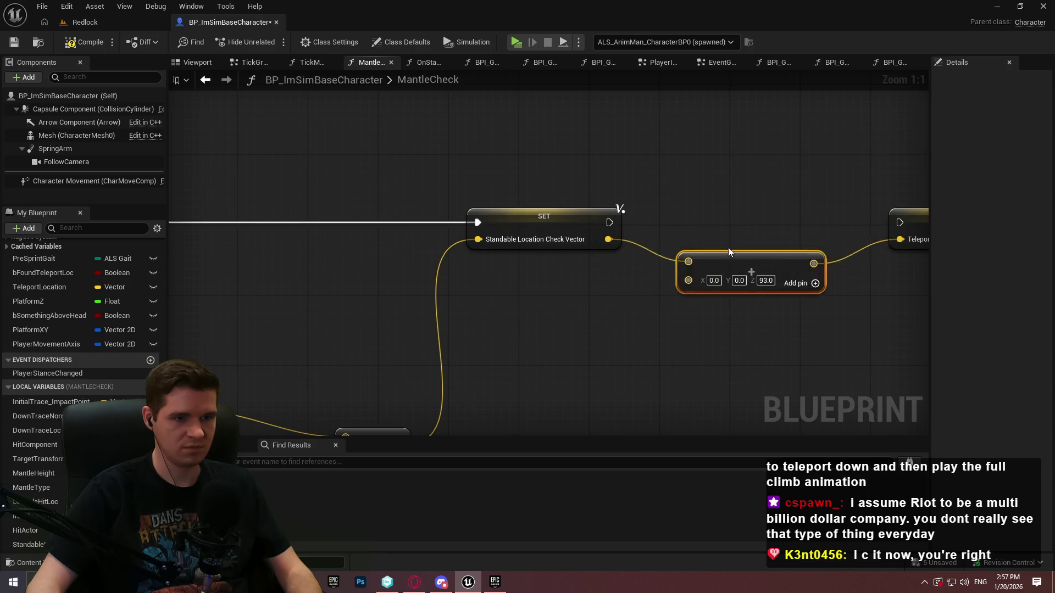
left_click_drag(620, 230, 686, 221)
key("ctrl+z")
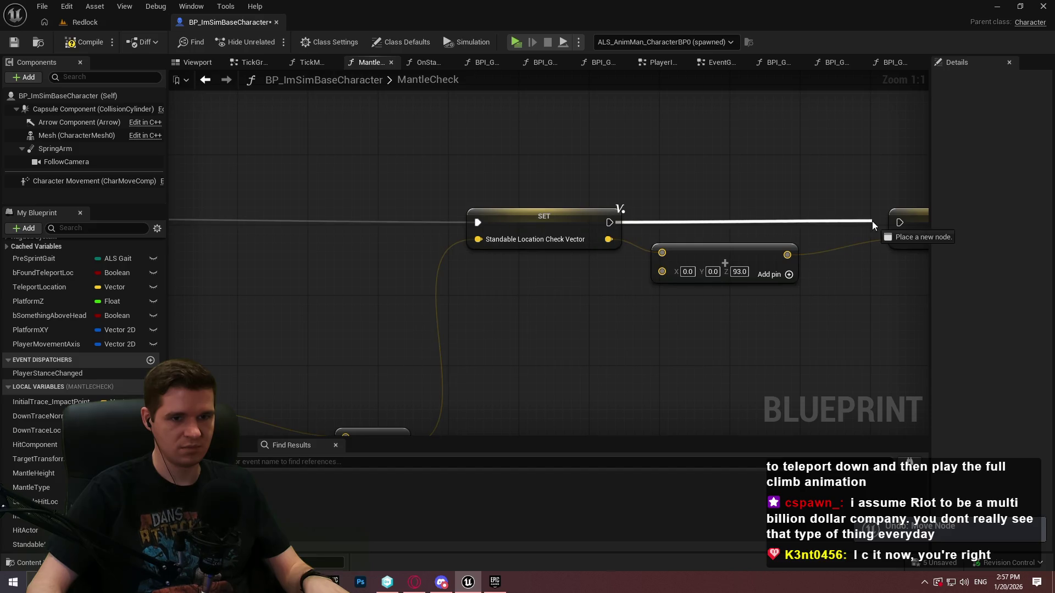
scroll(899, 222, "down", 7)
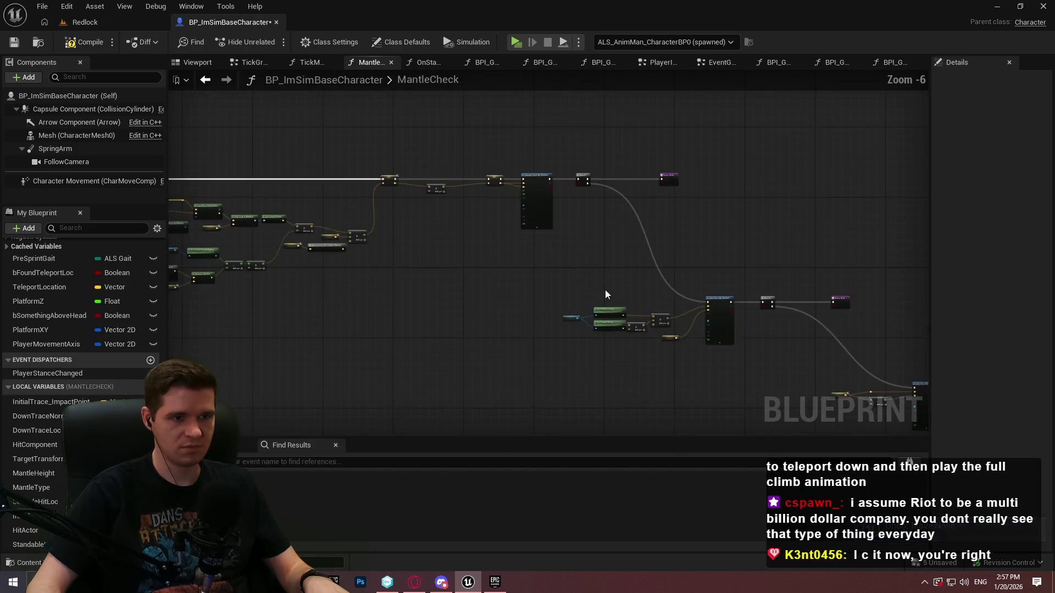
Step: Move the downstream SET and trace nodes in MantleCheck back to the left
left_click_drag(824, 434, 245, 143)
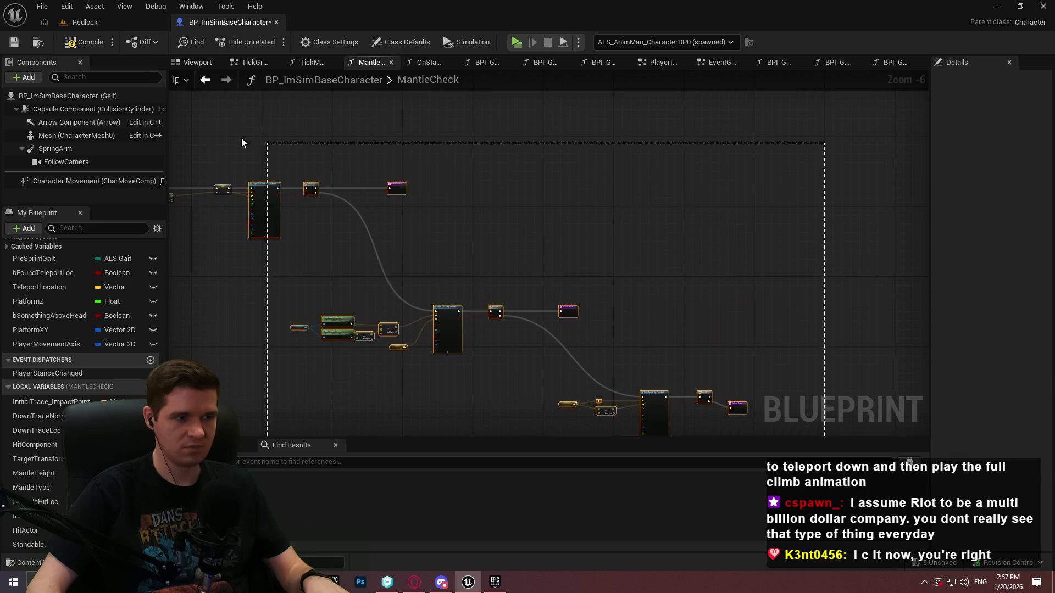
scroll(611, 218, "up", 7)
left_click_drag(612, 218, 561, 223)
scroll(556, 220, "down", 2)
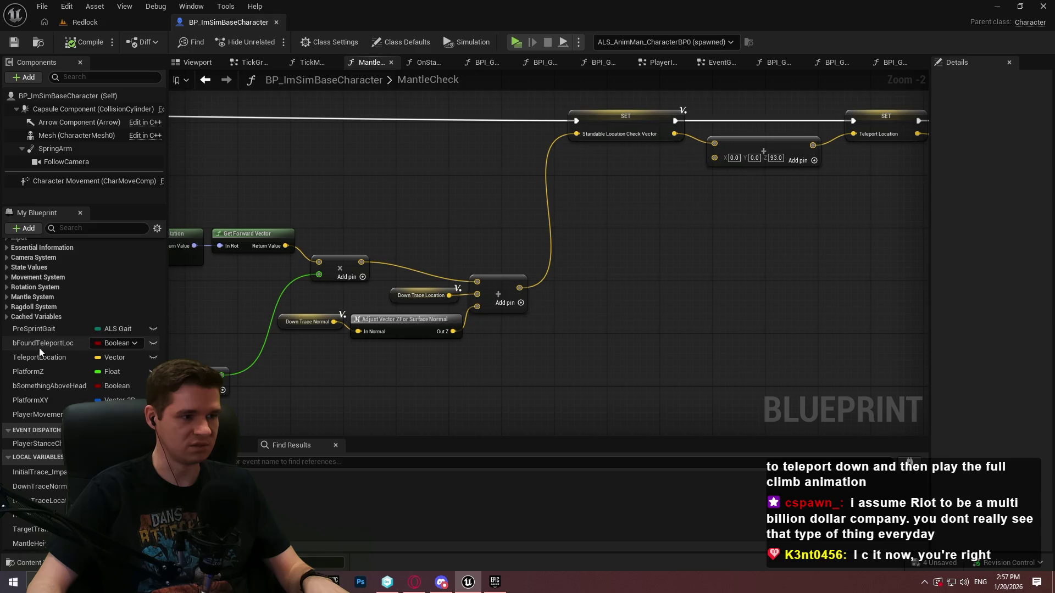
scroll(160, 311, "up", 10)
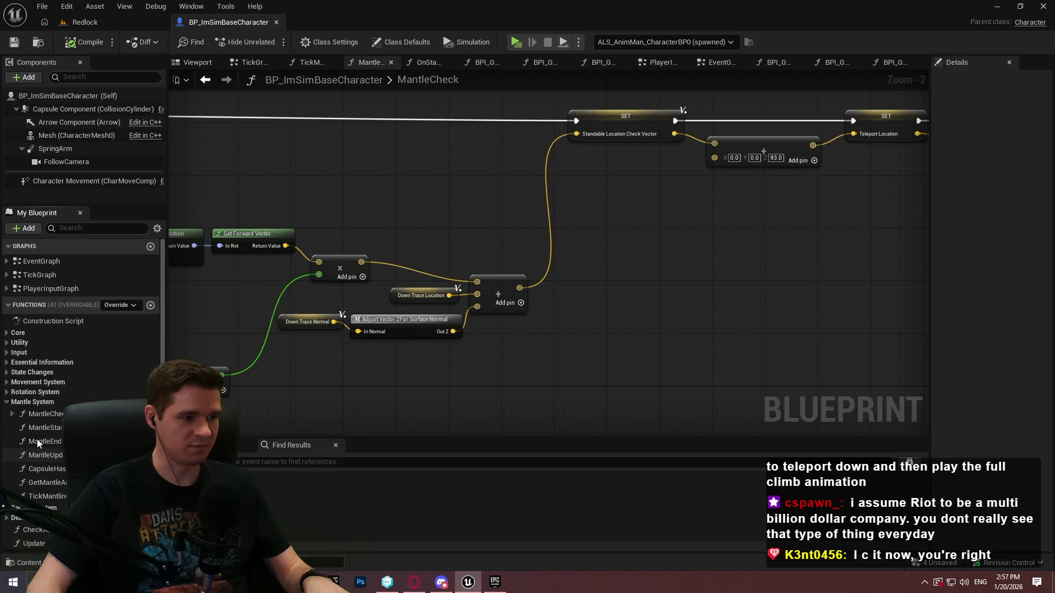
Step: In TickMantlingCheck, wire the vector sum into Standable Location Check Vector and compile
left_click(49, 415)
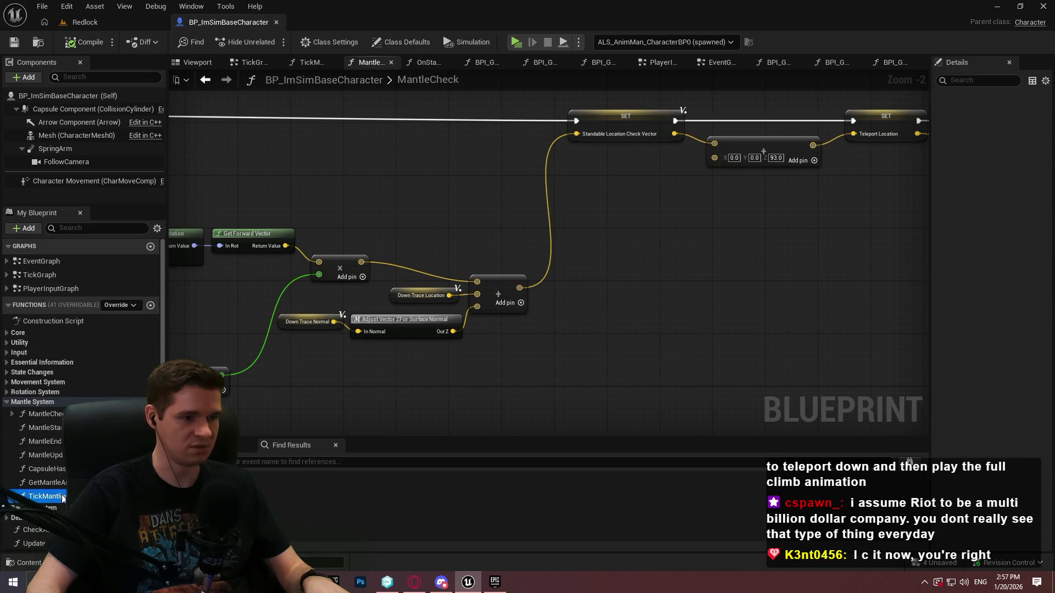
double_click(47, 496)
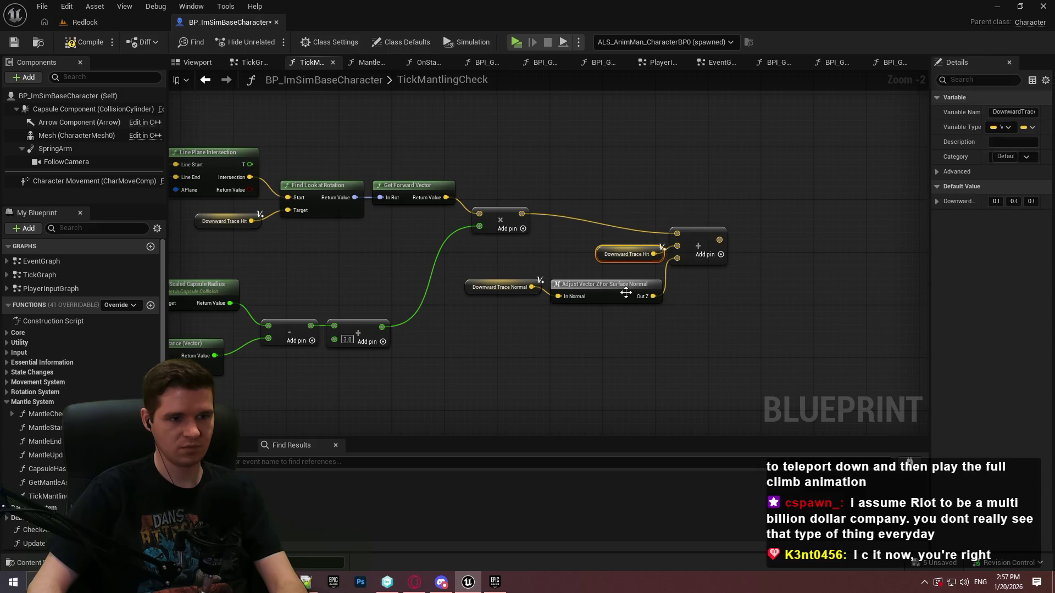
left_click_drag(585, 285, 587, 274)
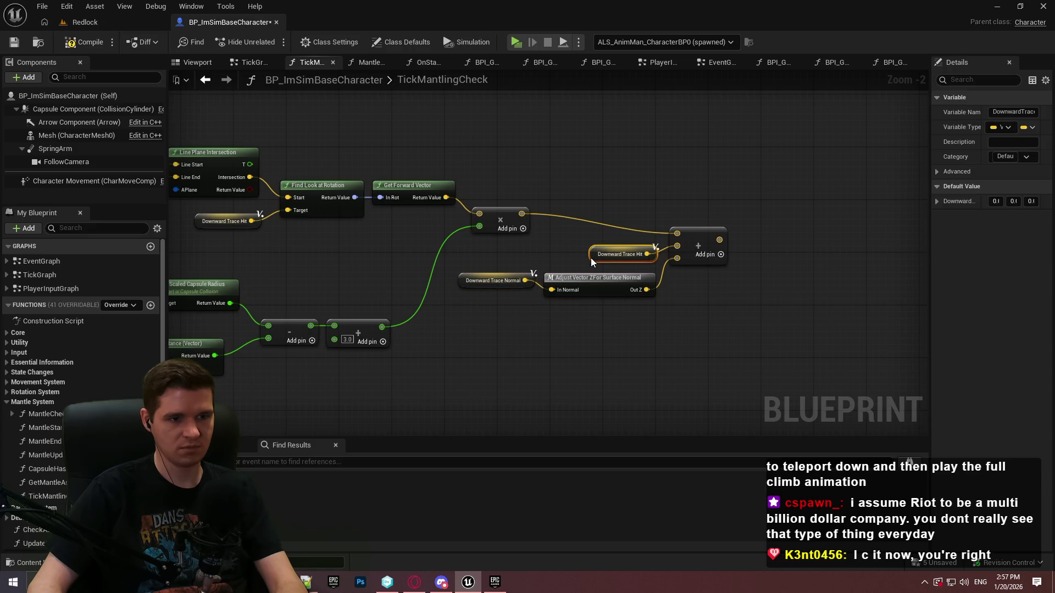
mouse_move(719, 240)
left_mouse_down()
mouse_move(832, 190)
mouse_move(832, 164)
left_mouse_up()
scroll(412, 229, "down", 4)
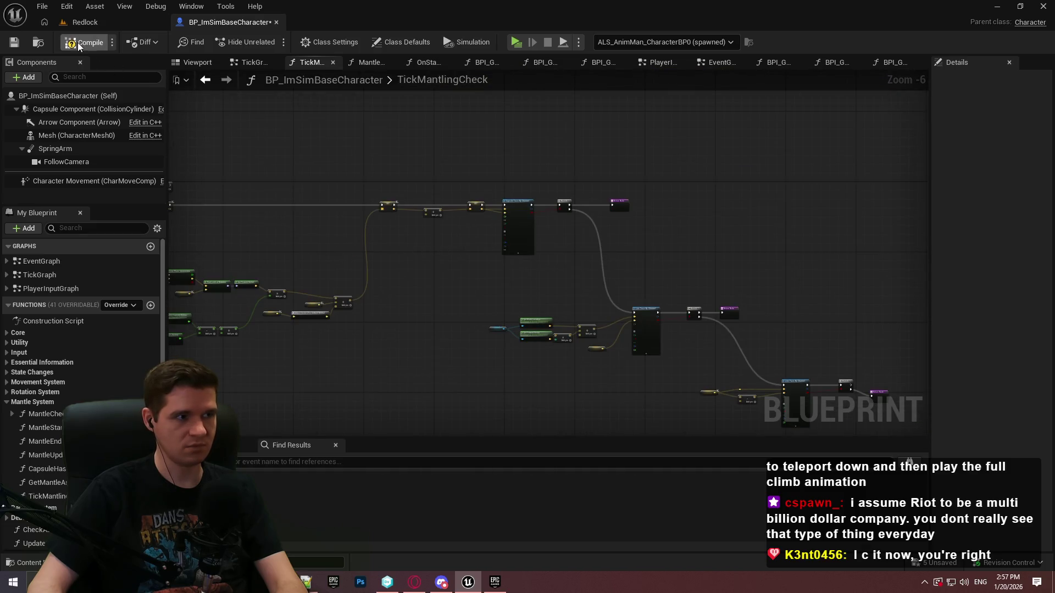
left_click(15, 45)
Step: Launch the standalone Redlock preview and dismiss its welcome dialog with Enter
left_click(516, 45)
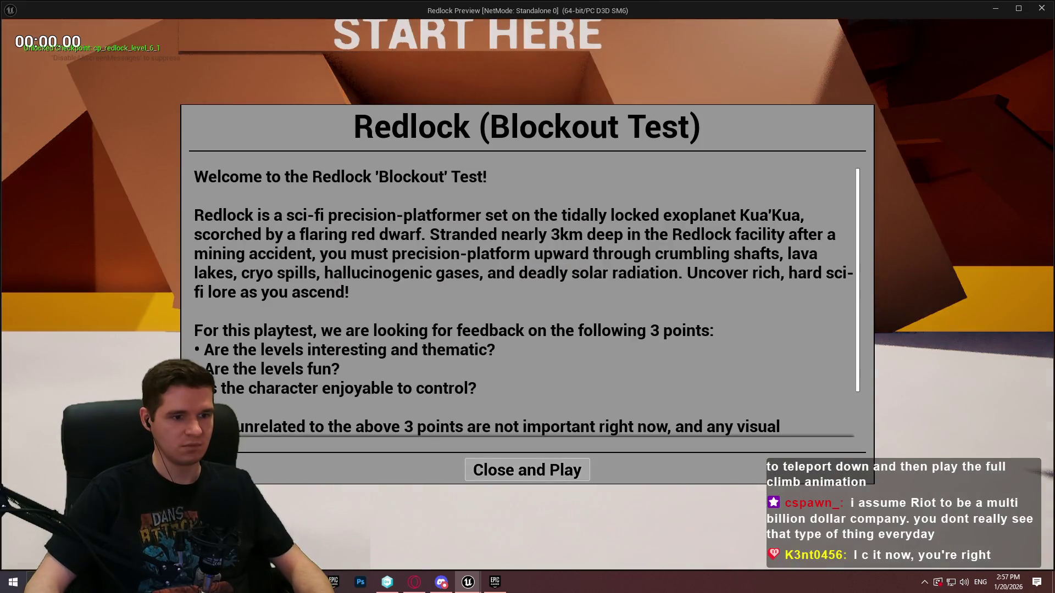
key("Return")
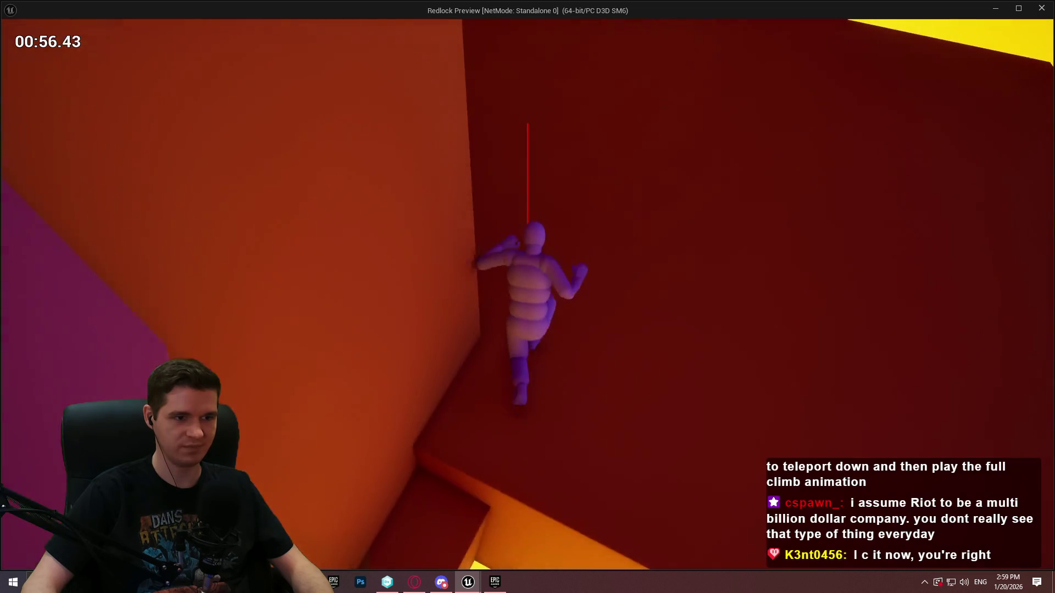
Step: Run forward, climb the purple wall, mantle onto the purple beam, then reach higher wall ledges
key("w")
key("space")
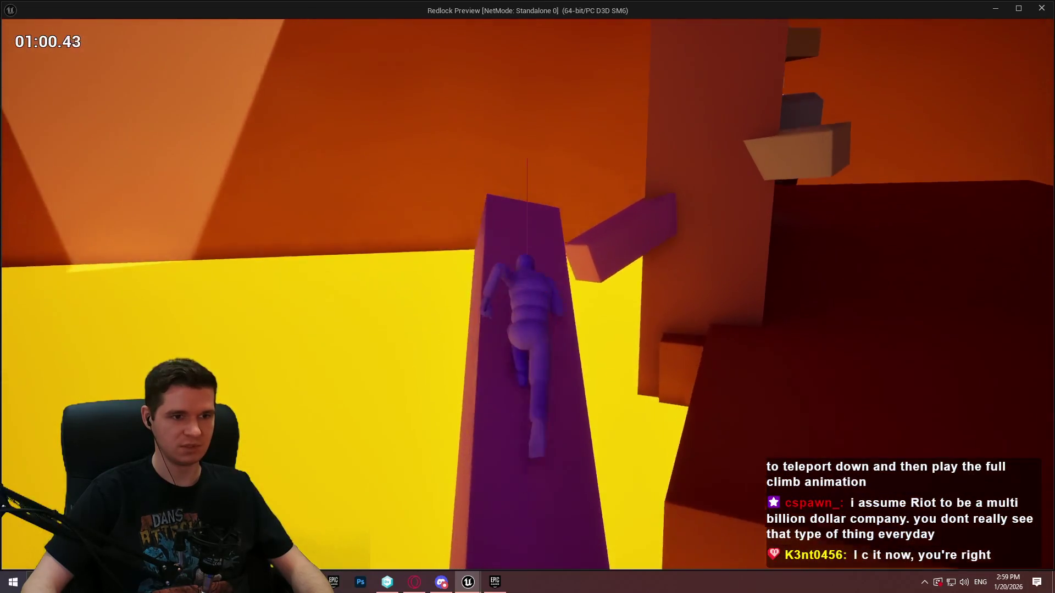
key("space")
key("space")
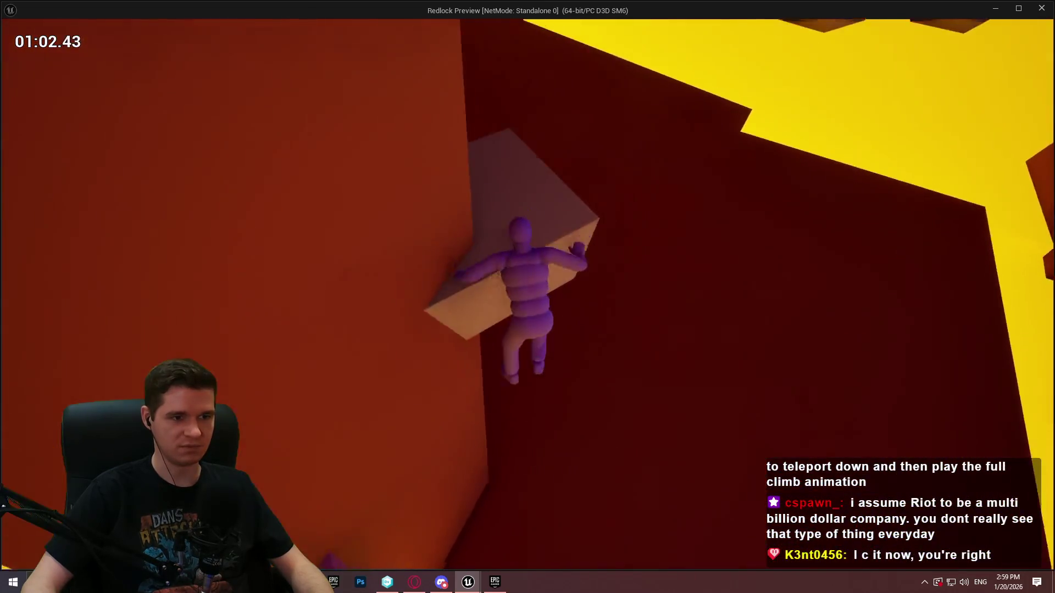
key("space")
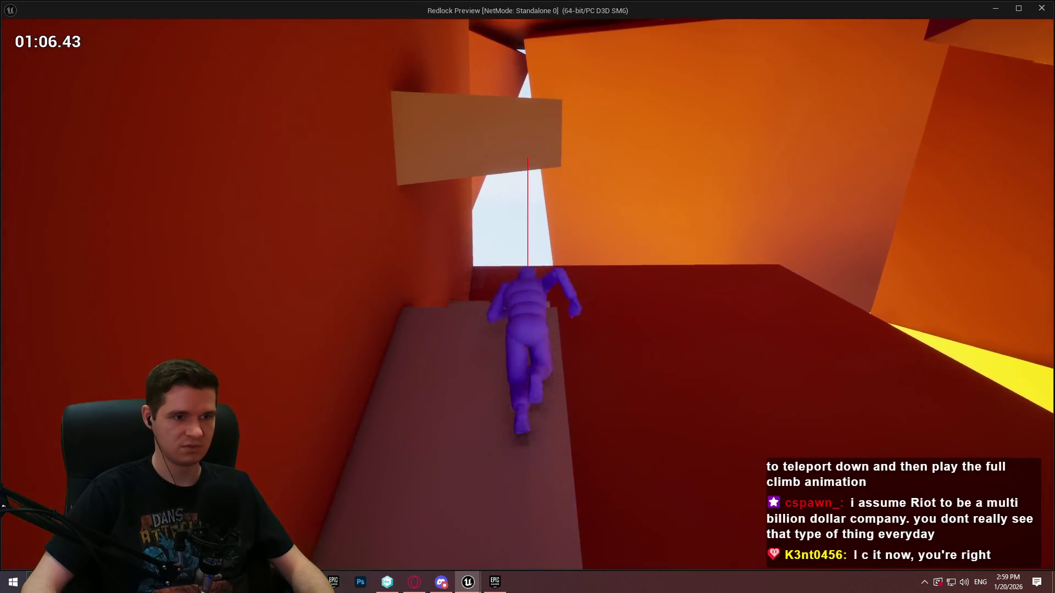
key("space")
key("space")
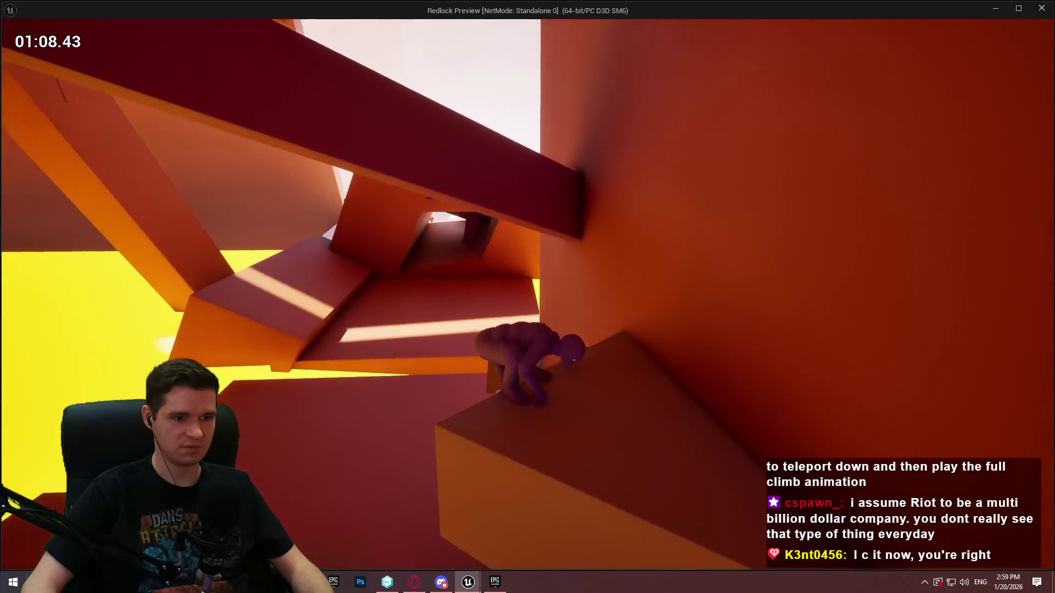
key("space")
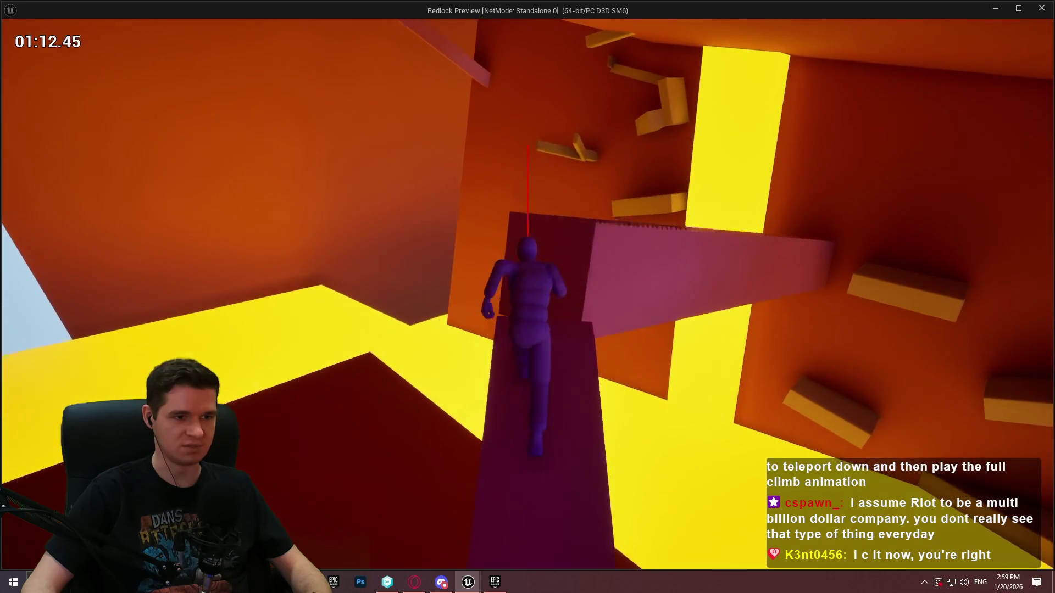
Step: Jump to the dark red block, run across its top, and climb the next wall to its ledge
key("space")
key("space")
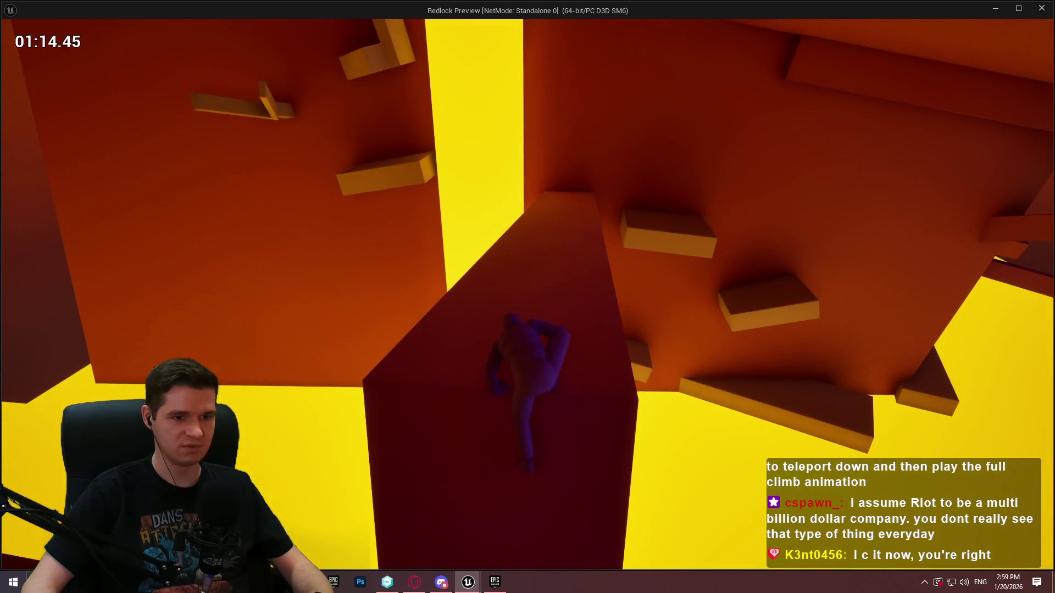
key("w")
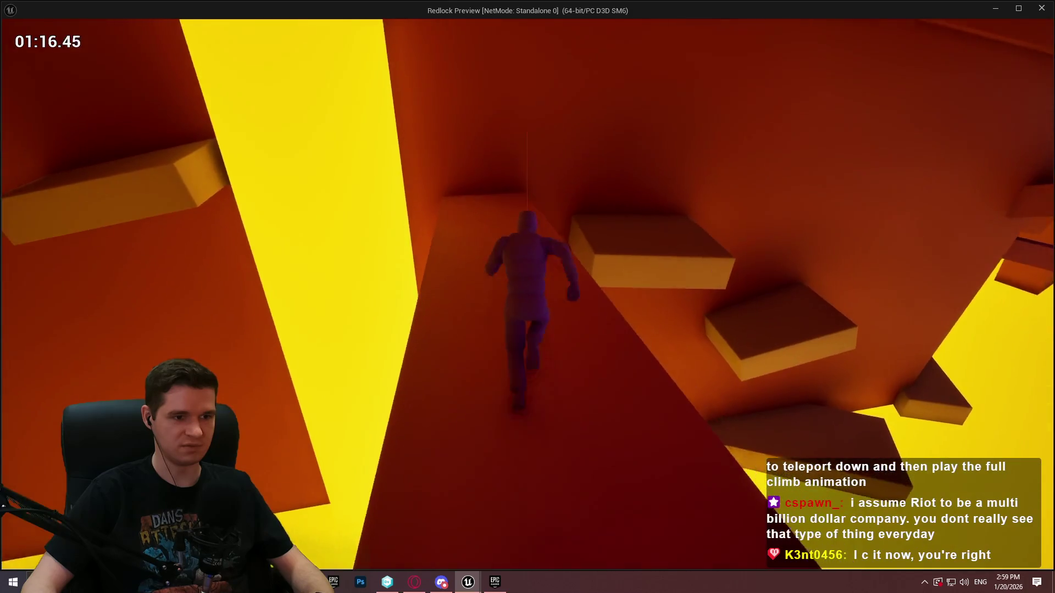
key("space")
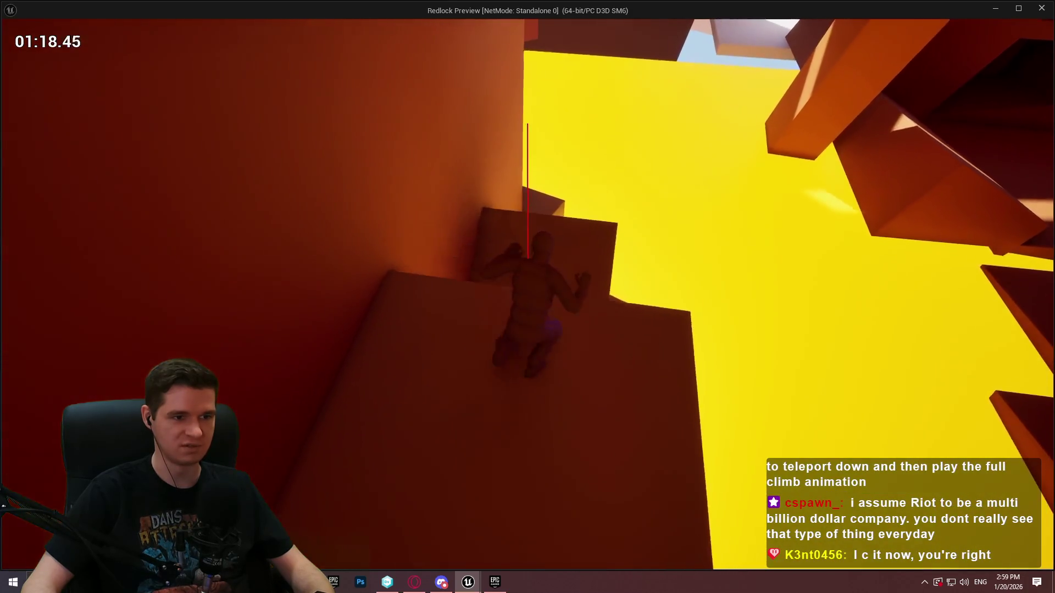
key("w")
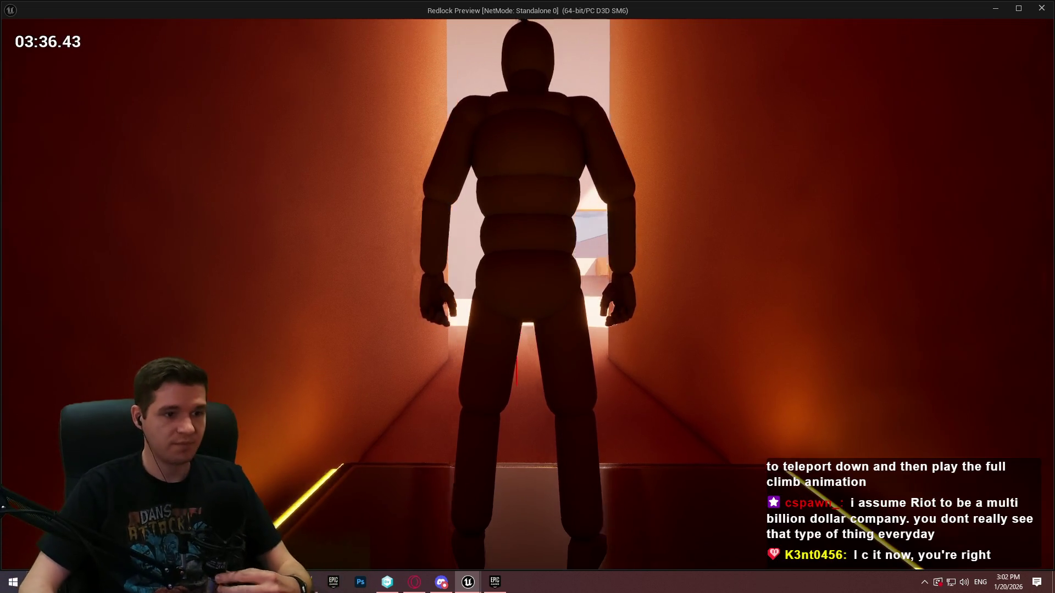
Step: Run down the bright corridor and climb the orange platforms step by step
key("w")
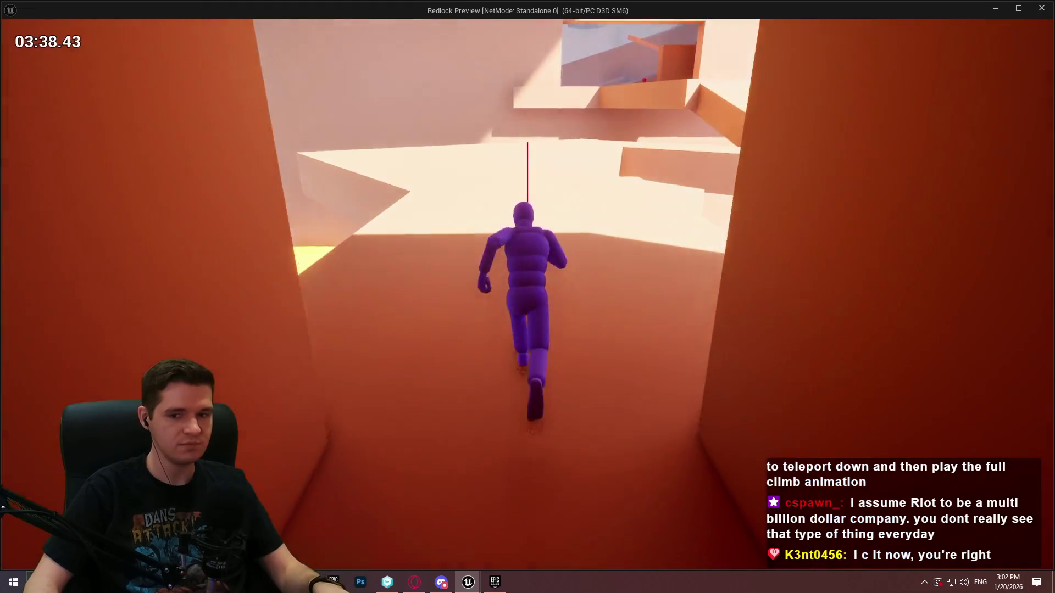
key("space")
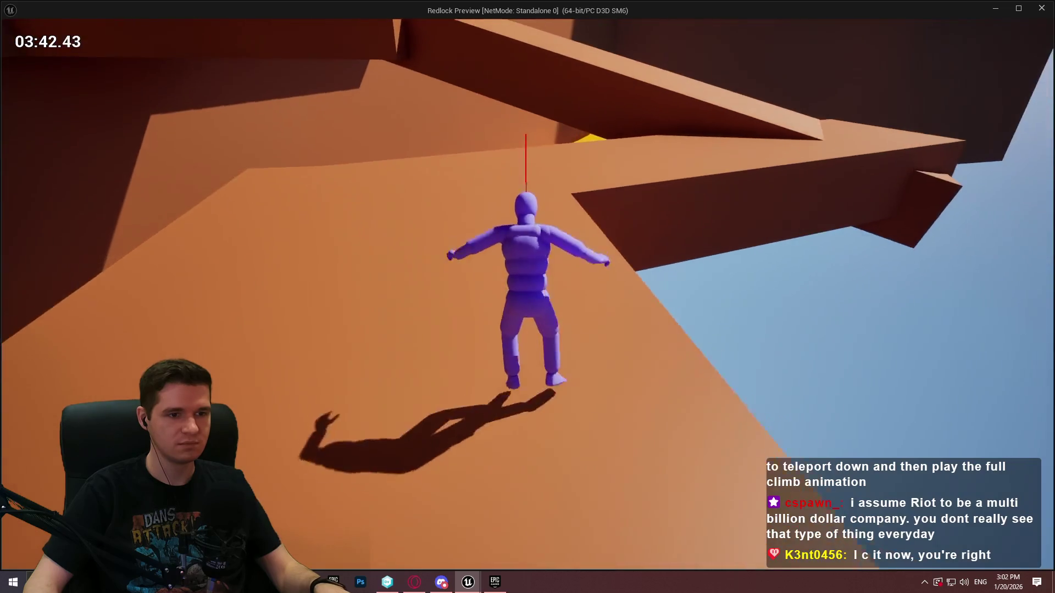
key("w")
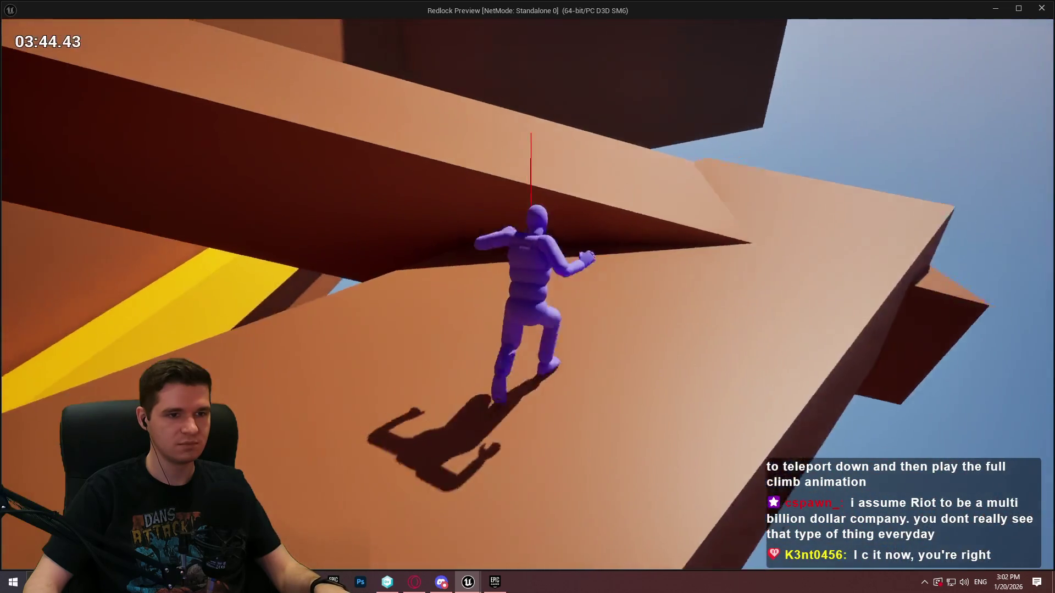
key("w")
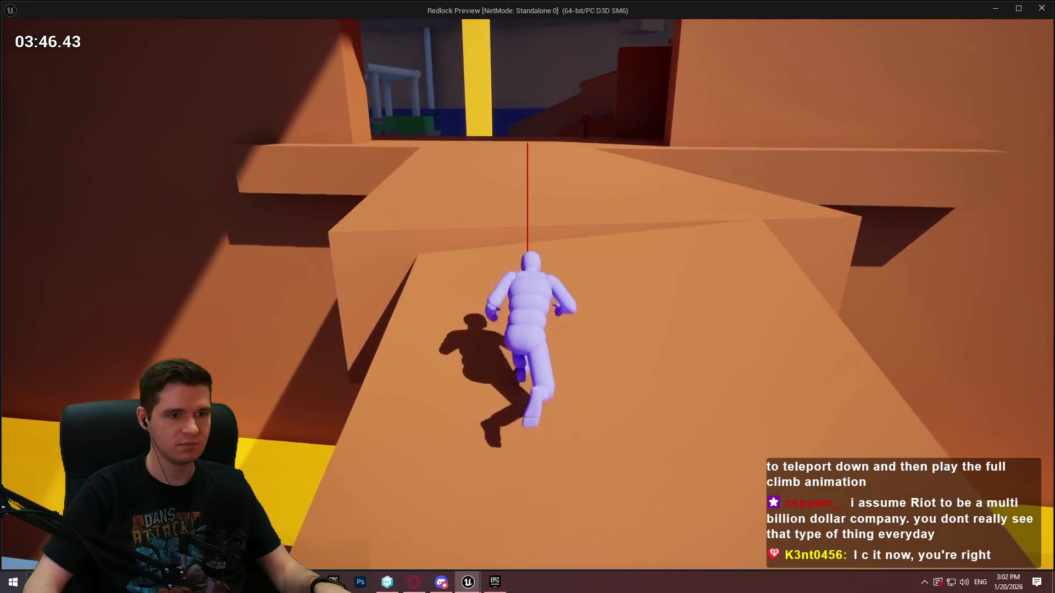
key("w")
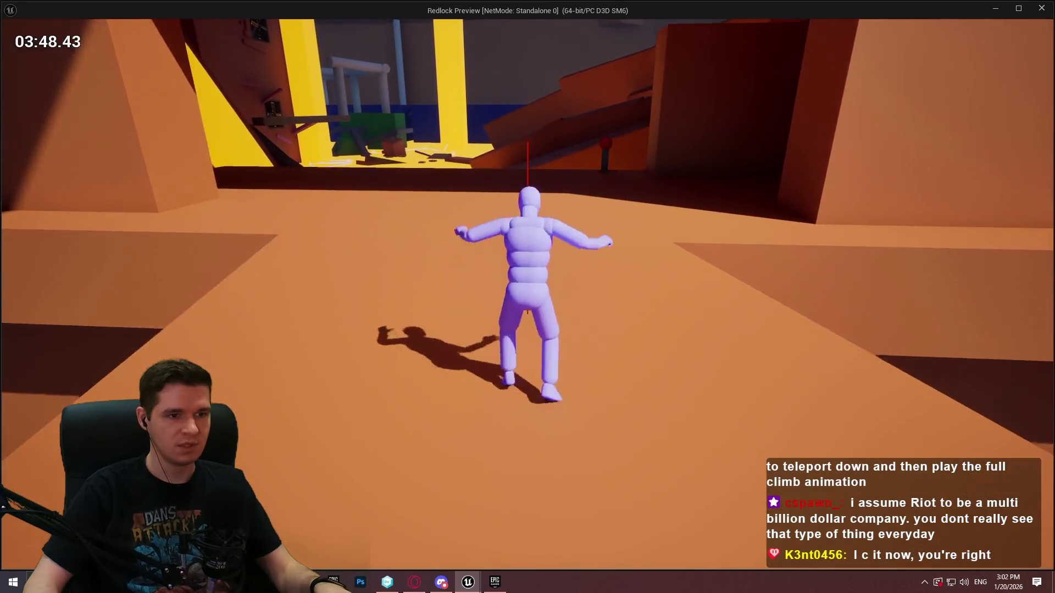
Step: Climb the wall in the dark red area, then scale the wall ending the narrow red corridor
key("w")
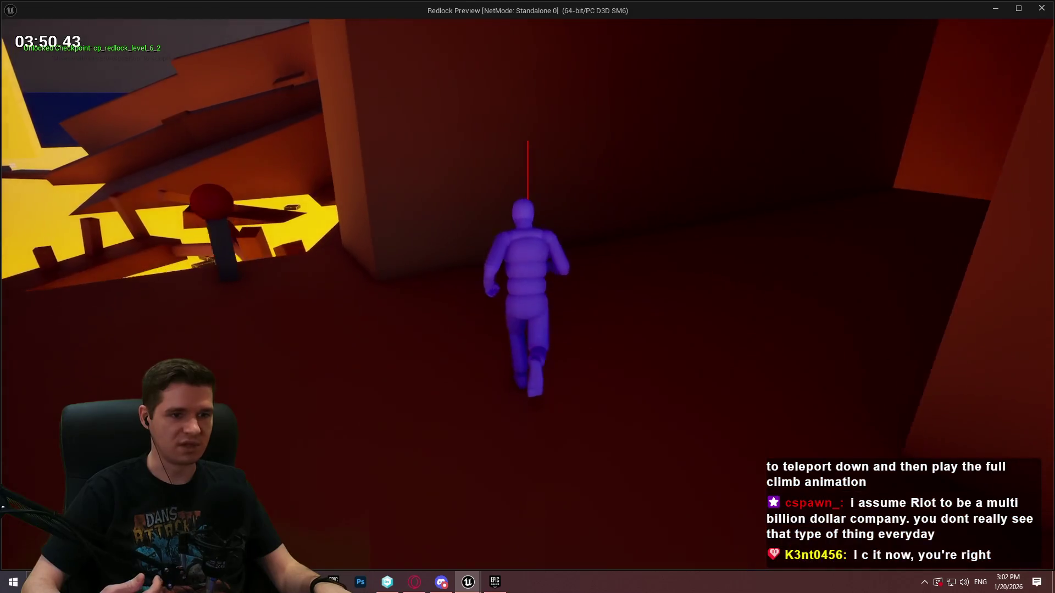
key("w")
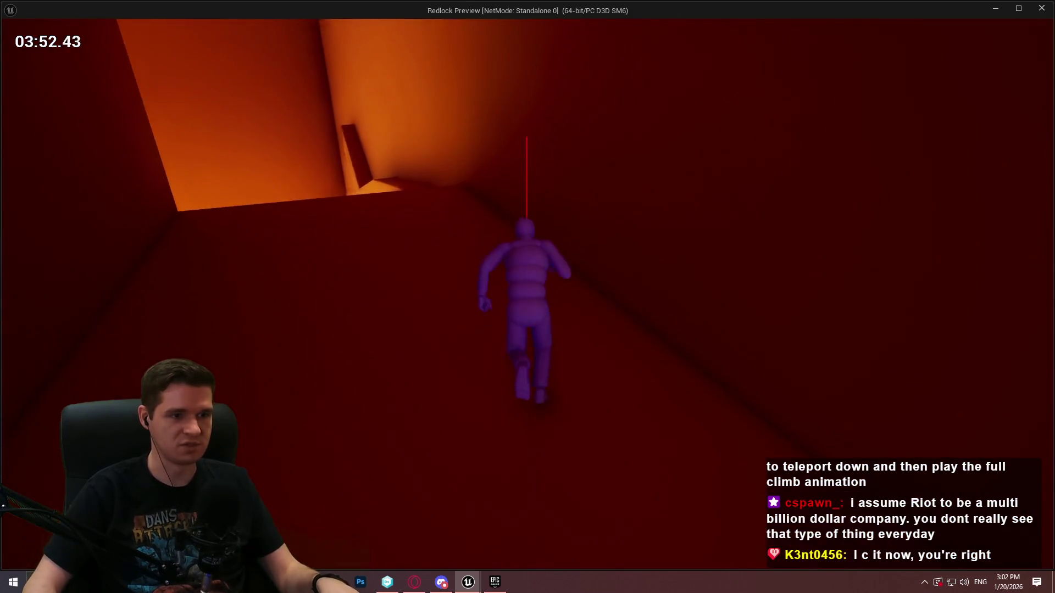
key("w")
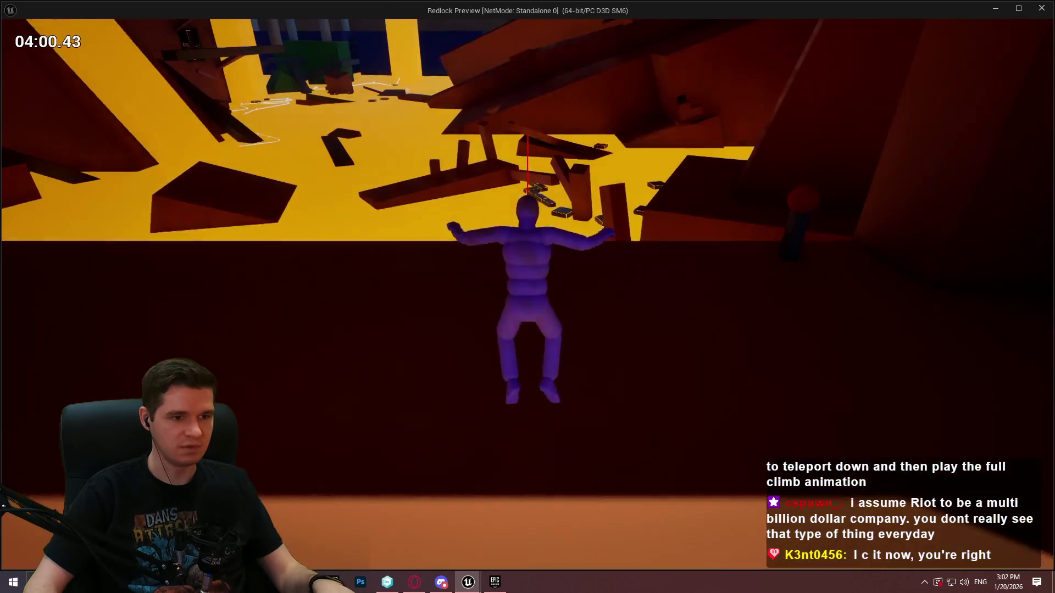
key("w")
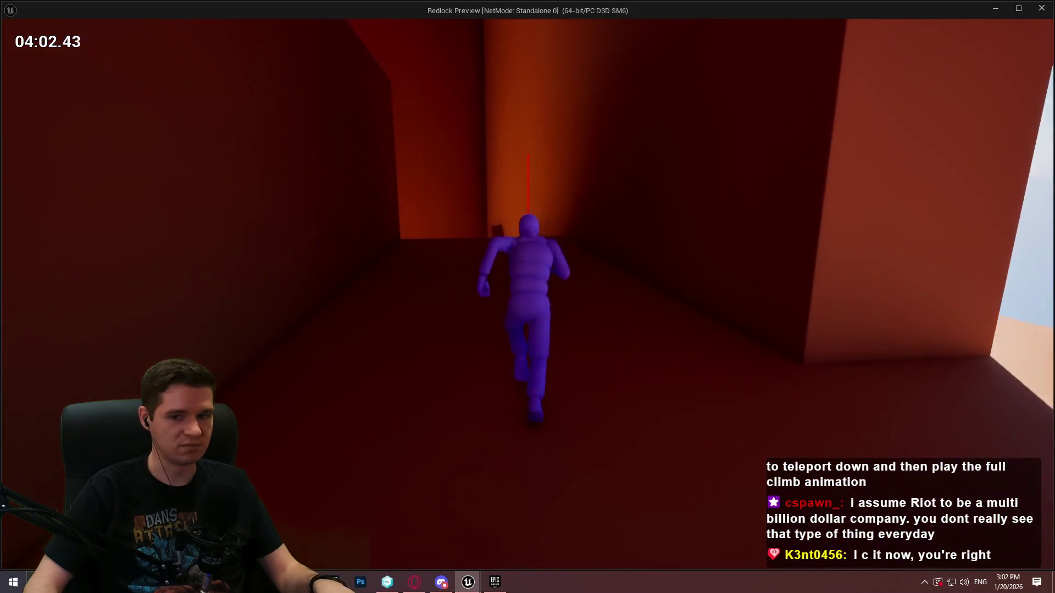
key("w")
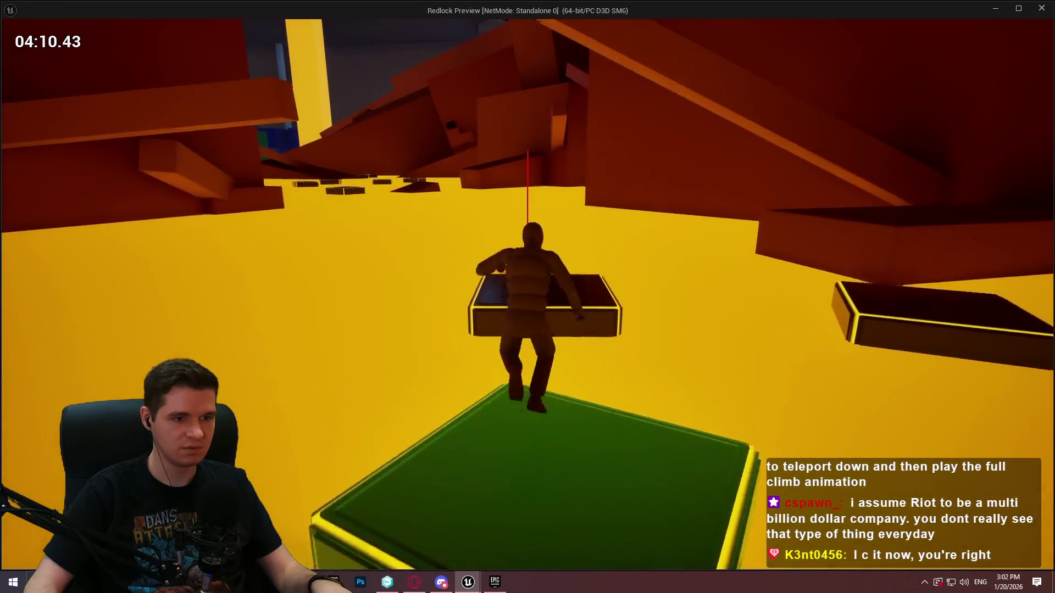
Step: Leap from the green platform to the raised ledge and climb the tall dark beam onto the block
key("space")
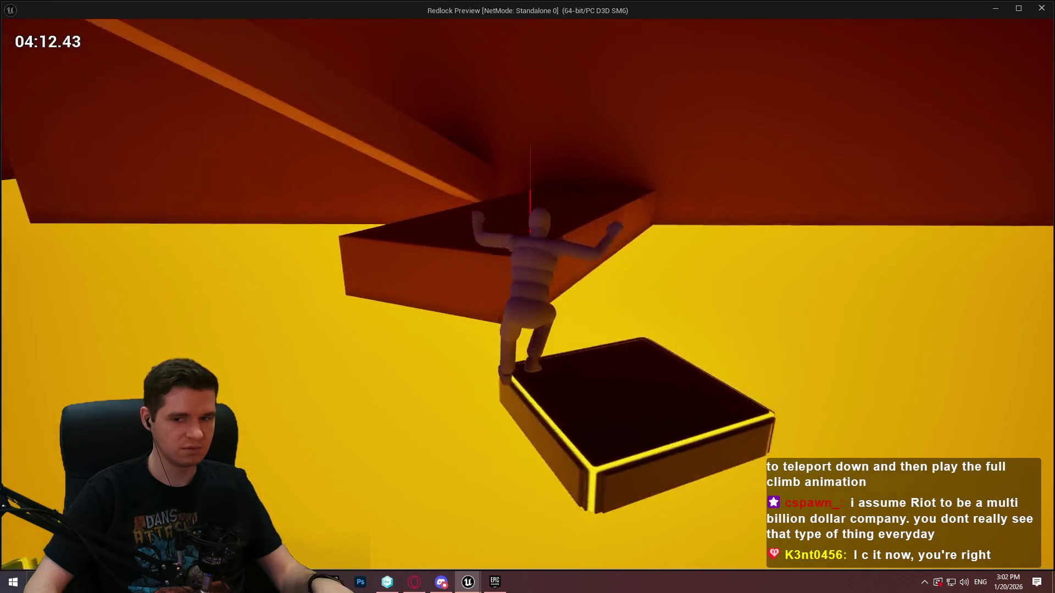
key("space")
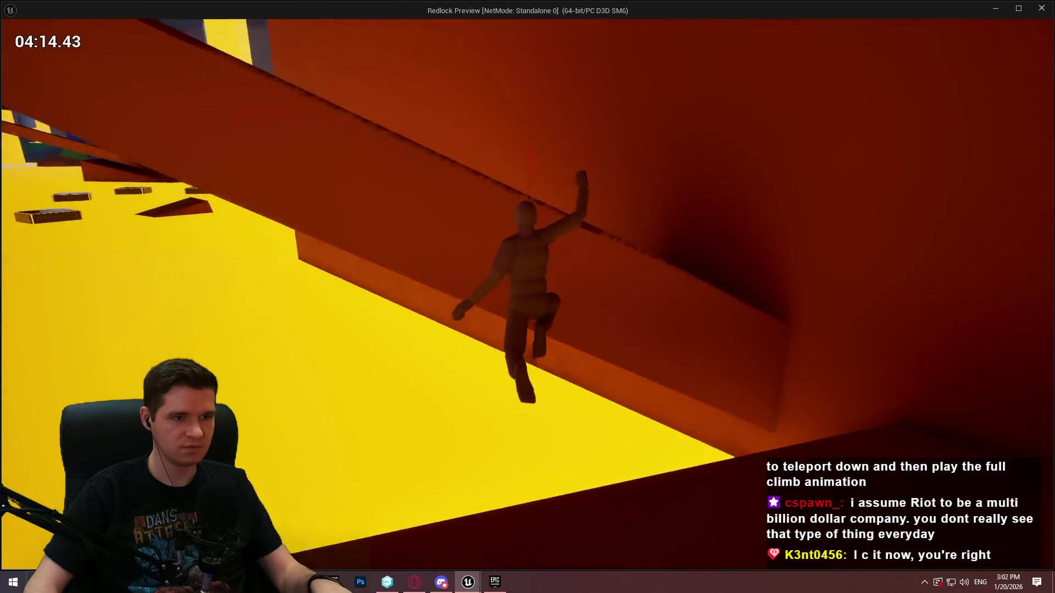
key("w")
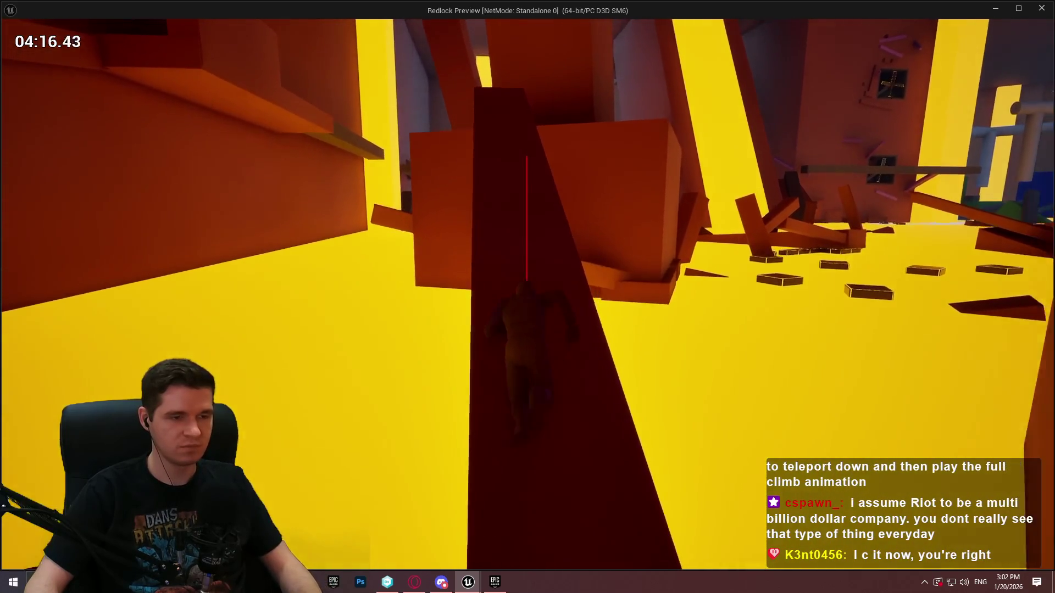
key("w")
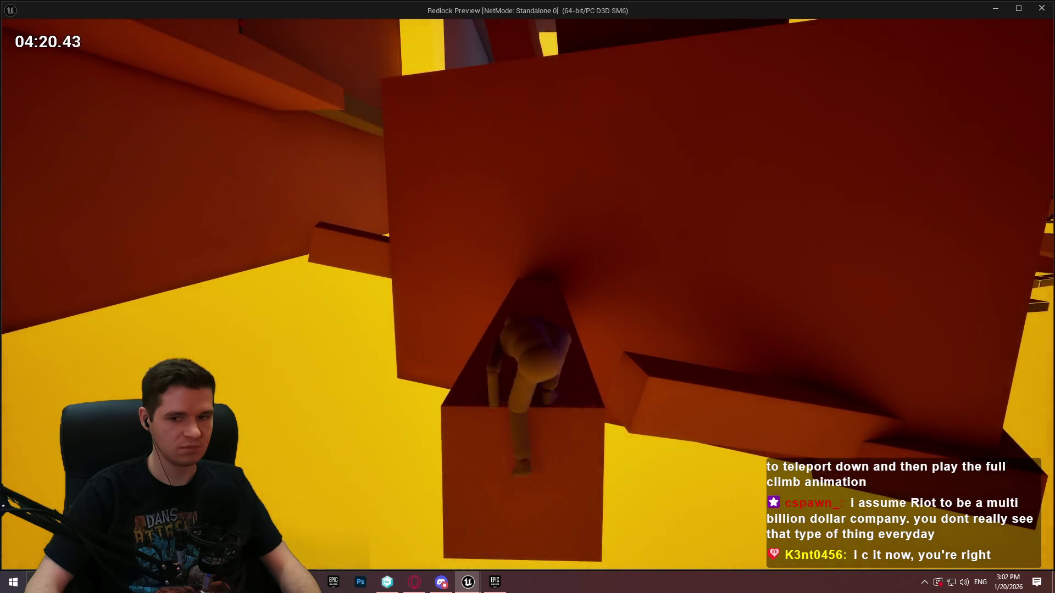
key("w")
key("w")
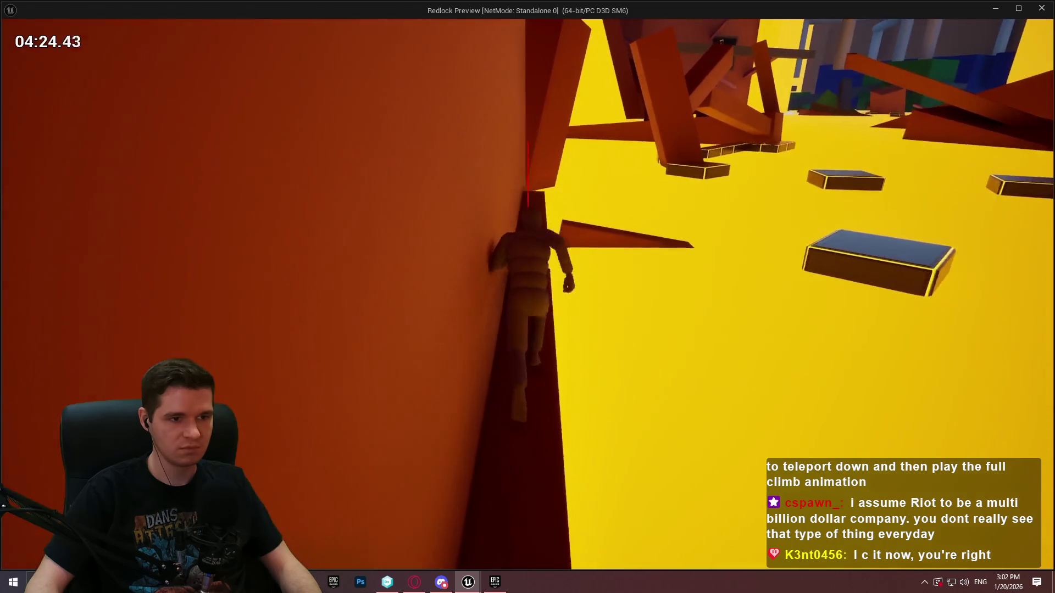
Step: Hang from and mantle onto a floating platform, then run along the narrow beam
key("space")
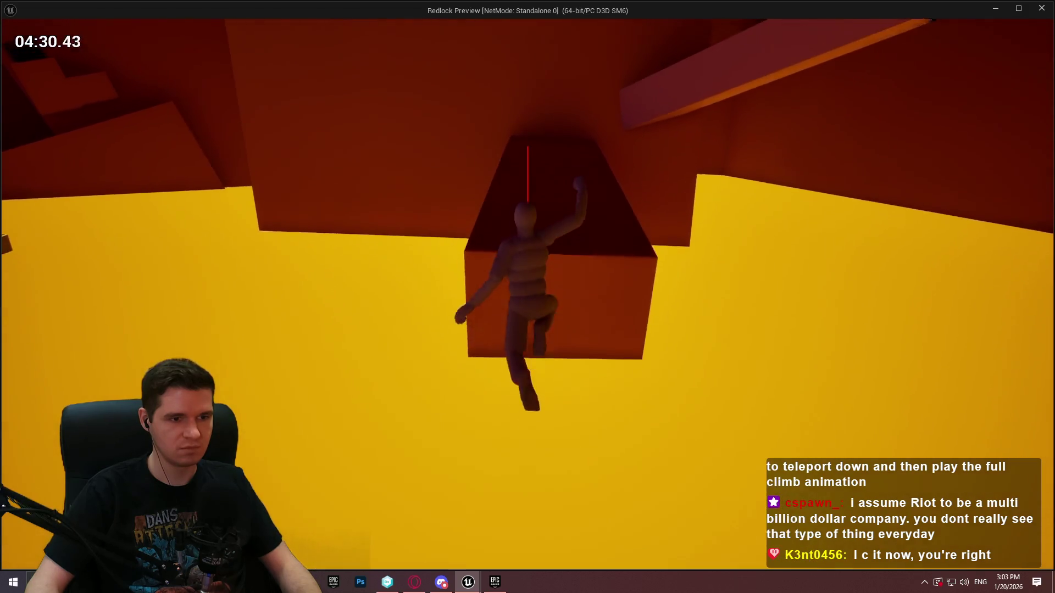
key("w")
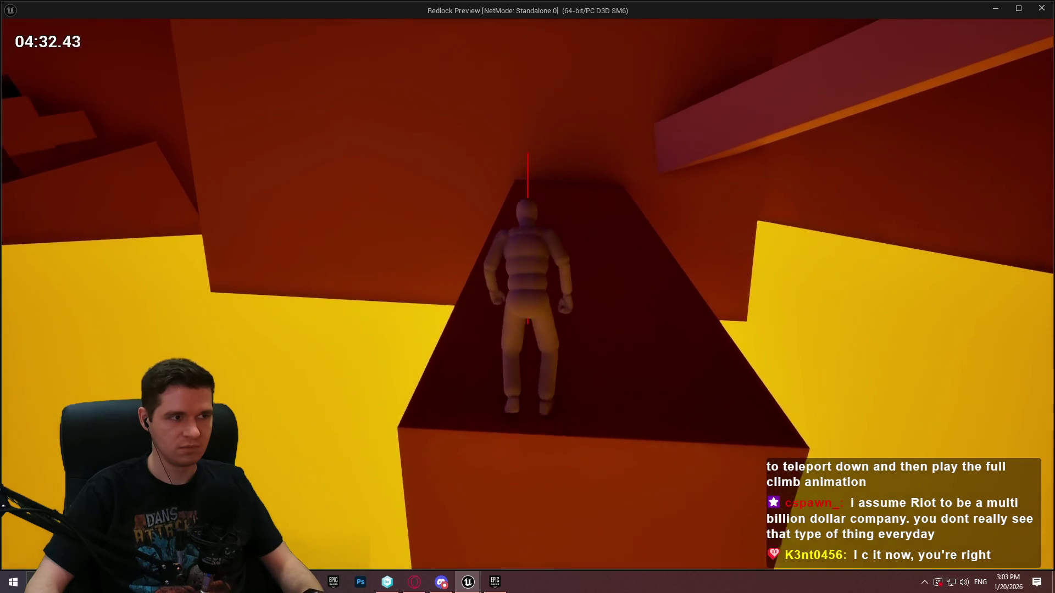
key("w")
key("space")
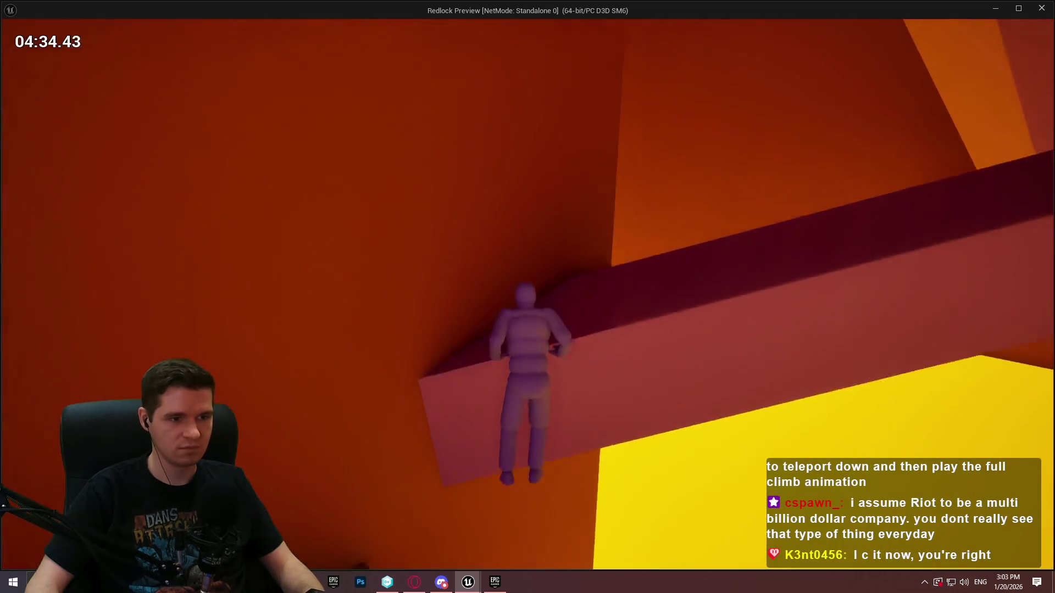
key("w")
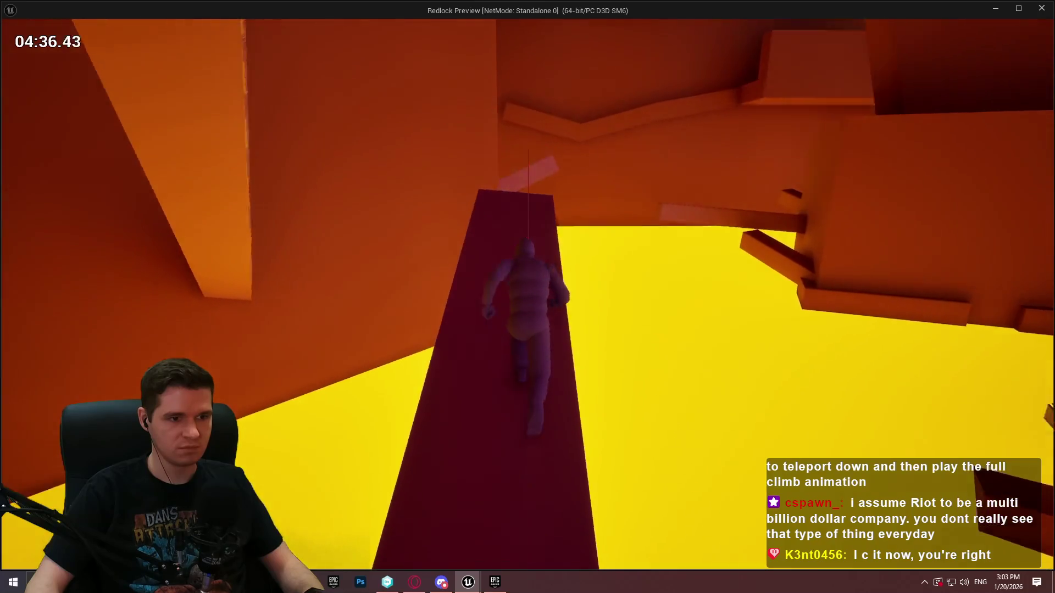
key("w")
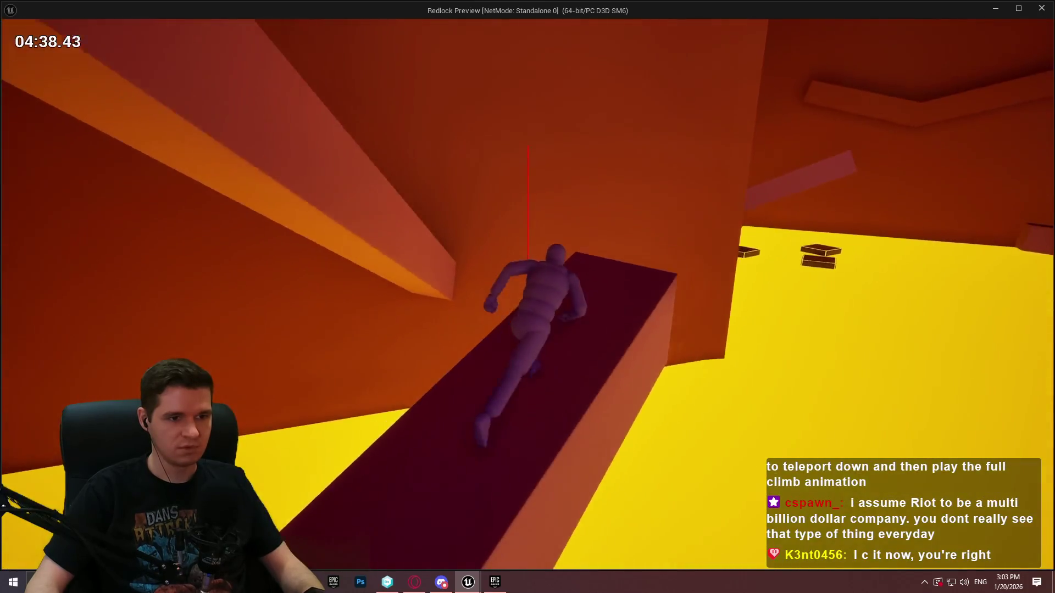
Step: Cling to and climb the pillar, scale the wall, and mantle across floating platforms to the green one
key("space")
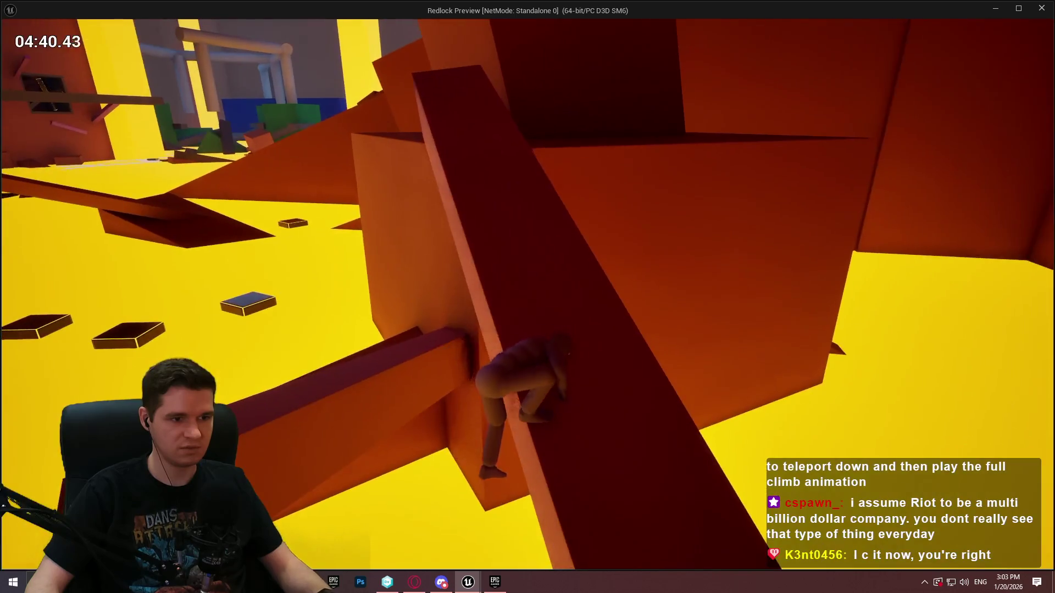
key("w")
key("space")
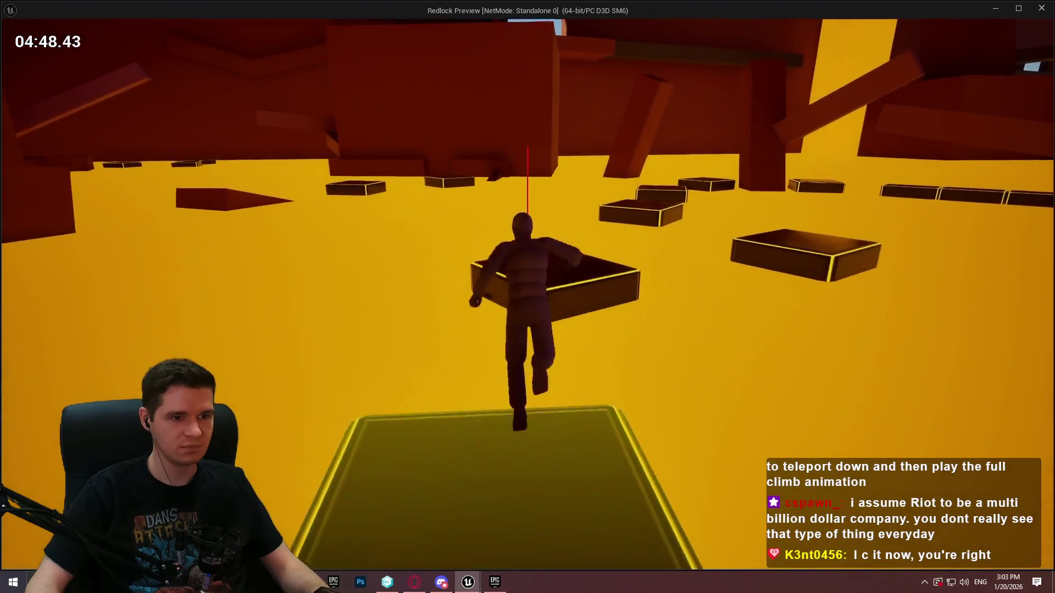
key("space")
key("space")
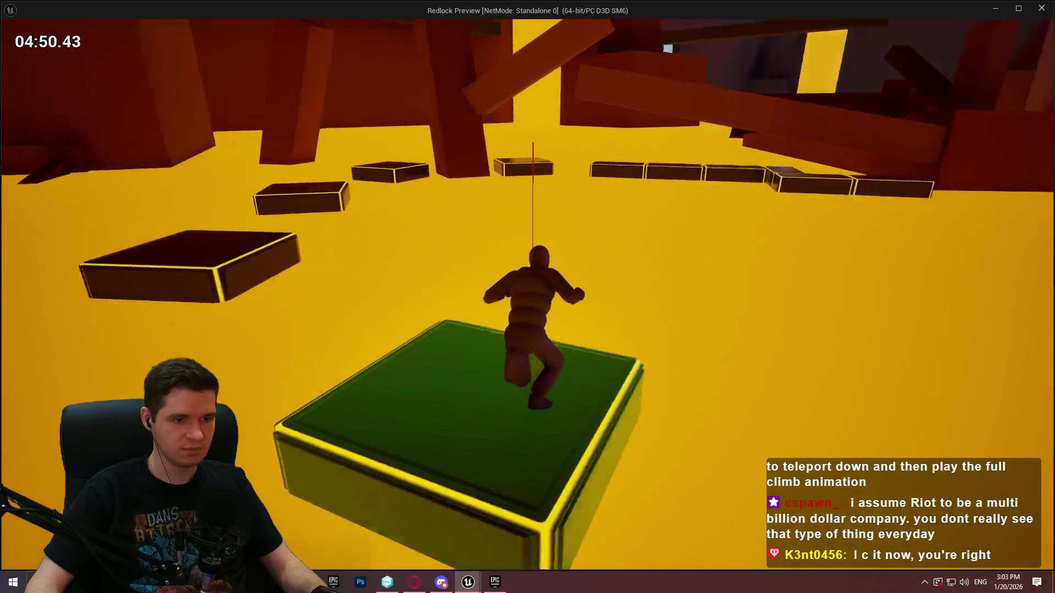
Step: Jump across the next floating platforms, then respawn at the red corridor and run forward
key("space")
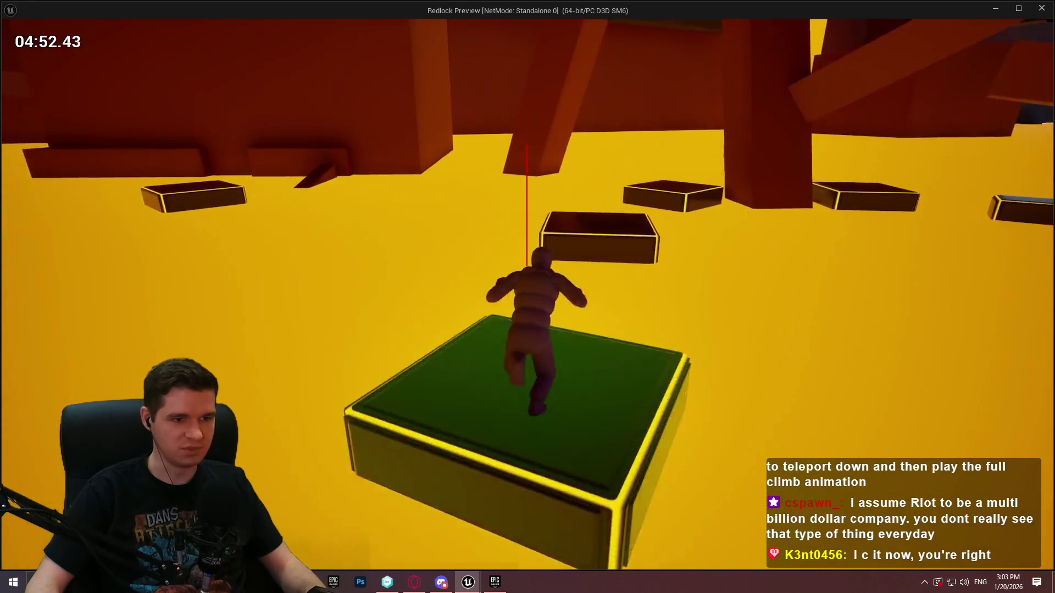
key("space")
key("space")
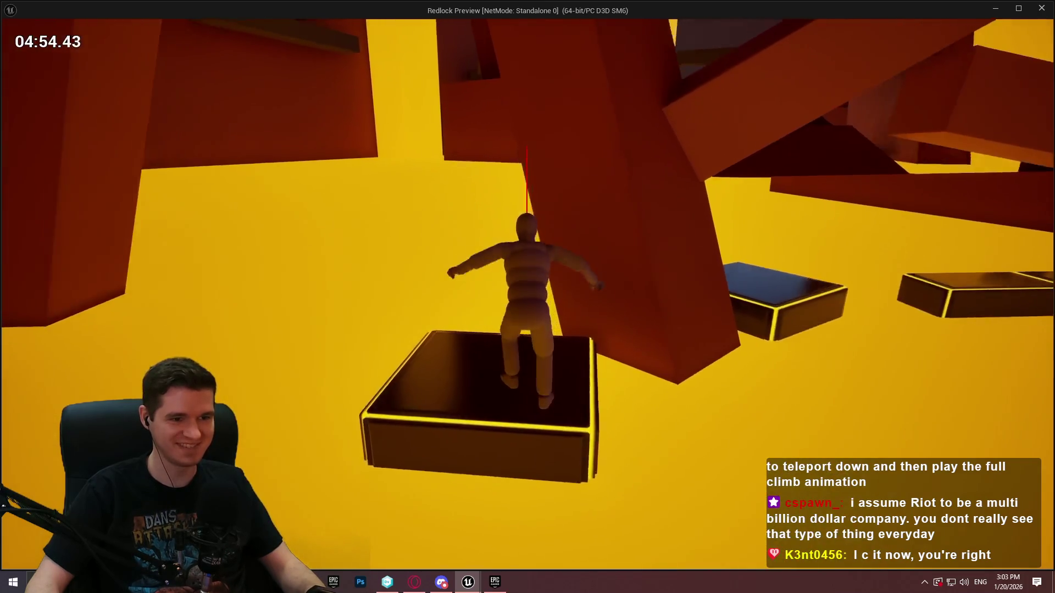
key("space")
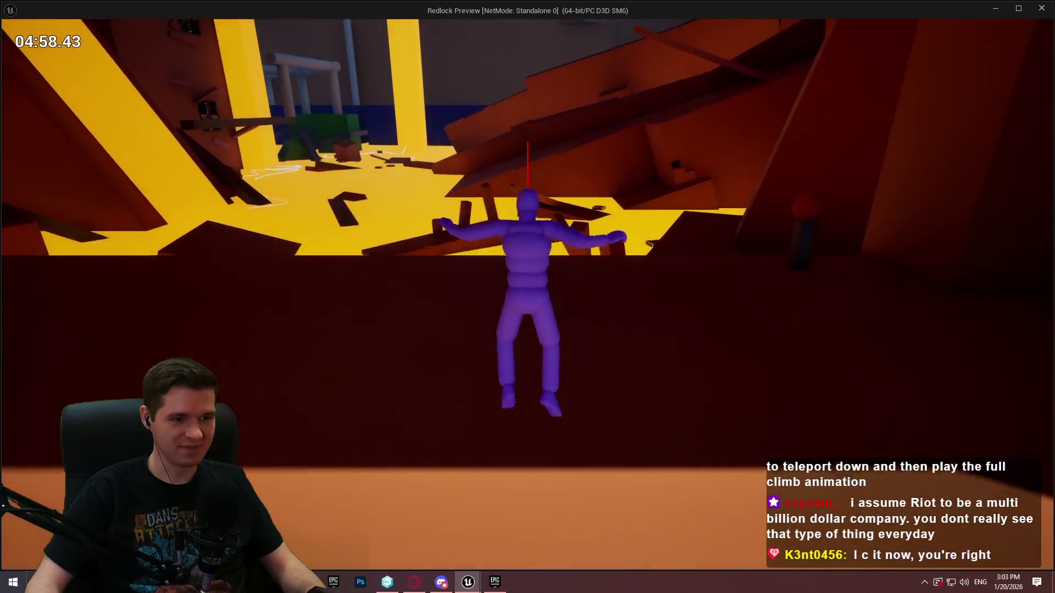
key("w")
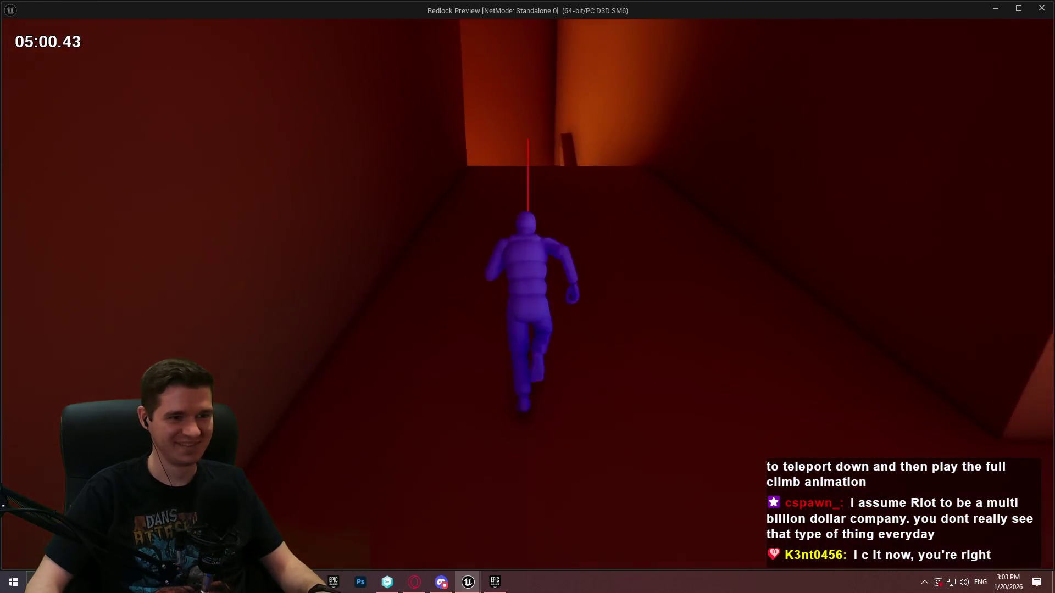
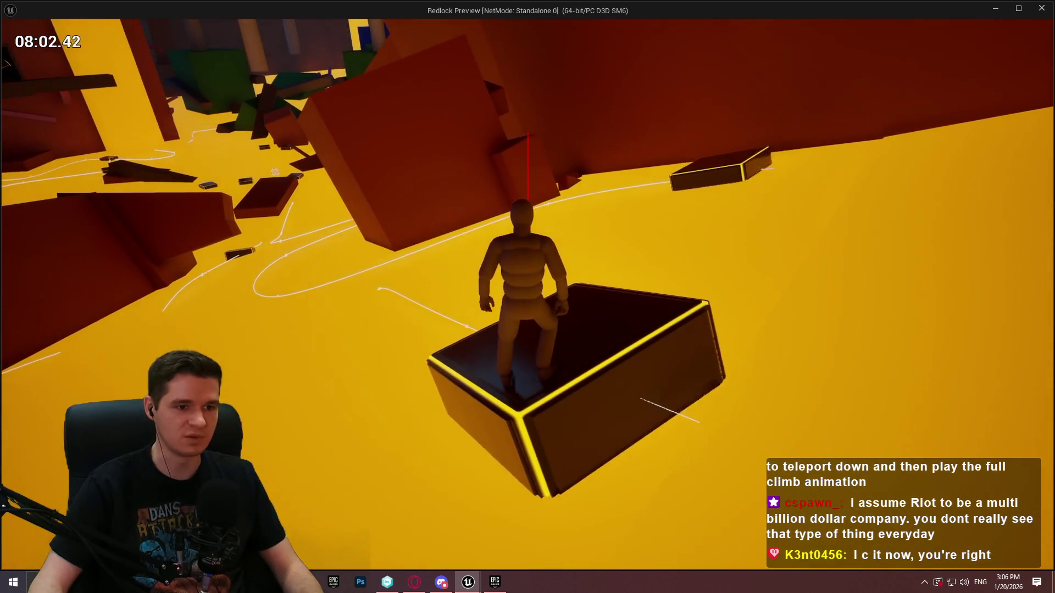
Step: Jump the mannequin off the glowing box onto the red block, climbing it toward the next box
key("space")
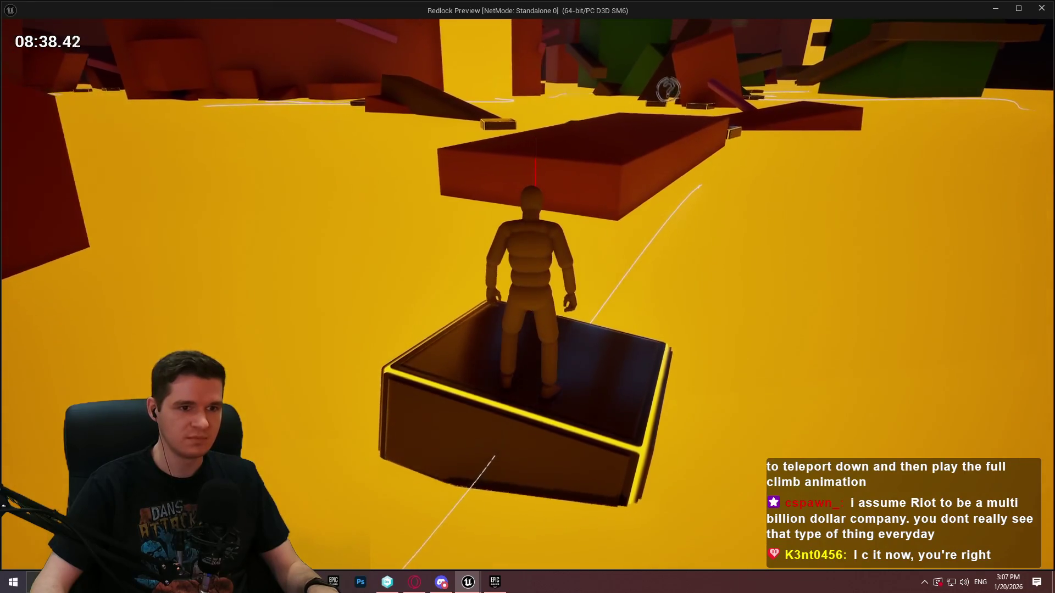
Step: Climb onto the red platform, drop off, run the purple ramp, hop the glowing boxes, climb the red wall
key("space")
key("w")
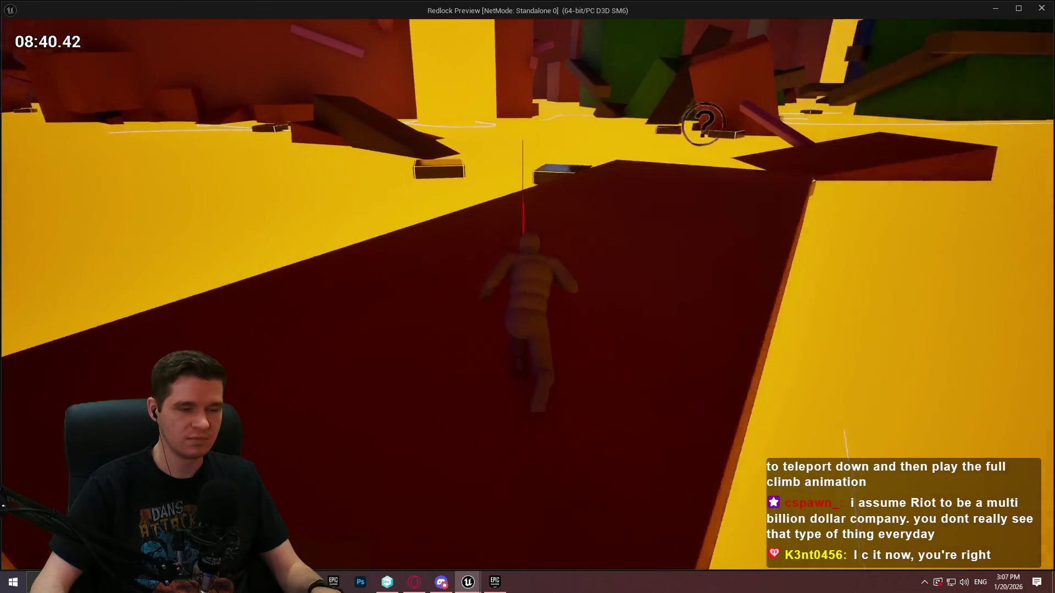
key("w")
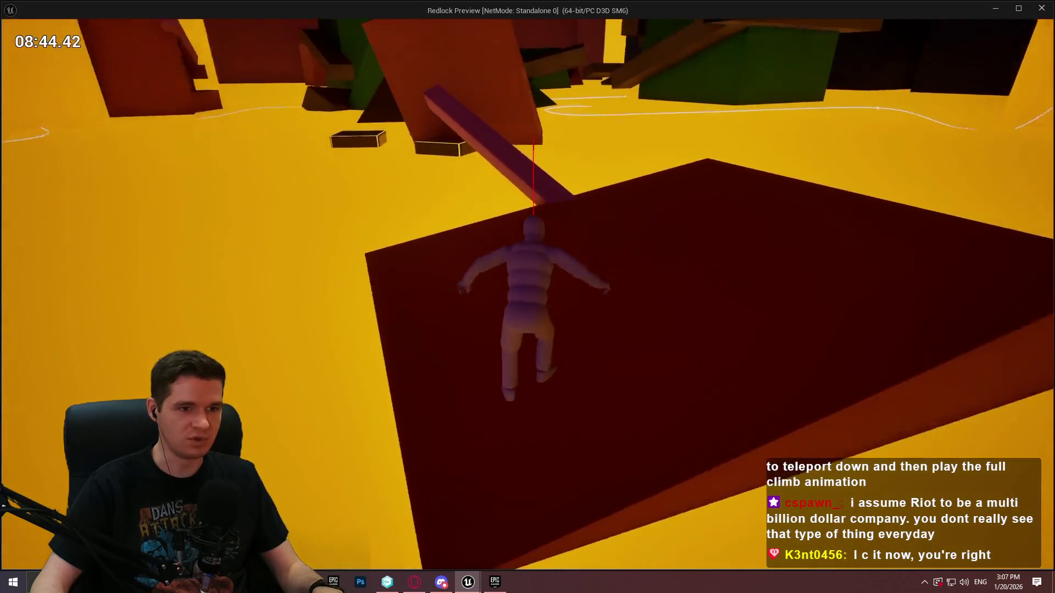
key("w")
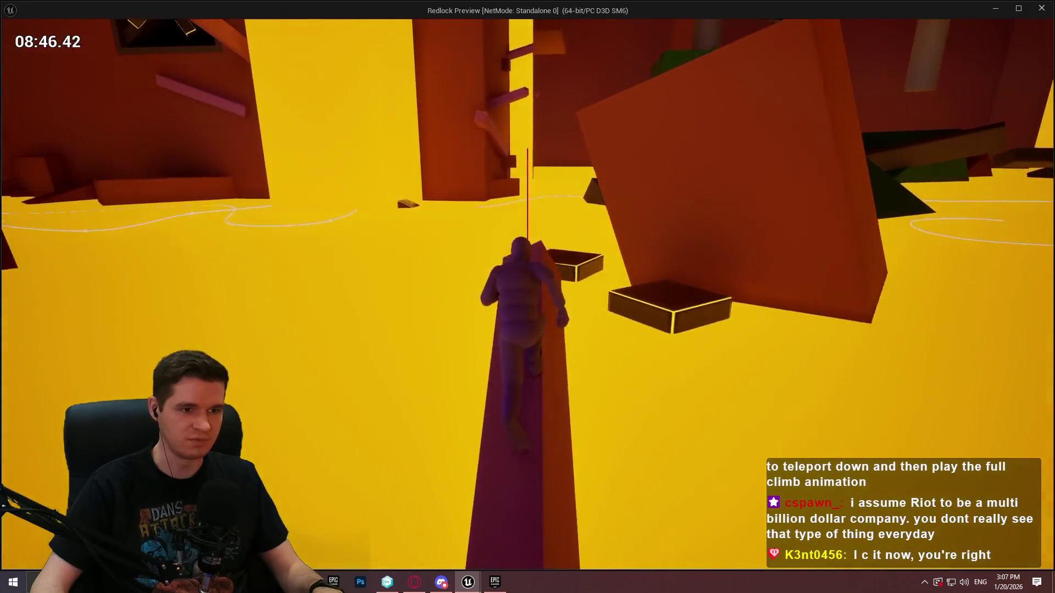
key("w")
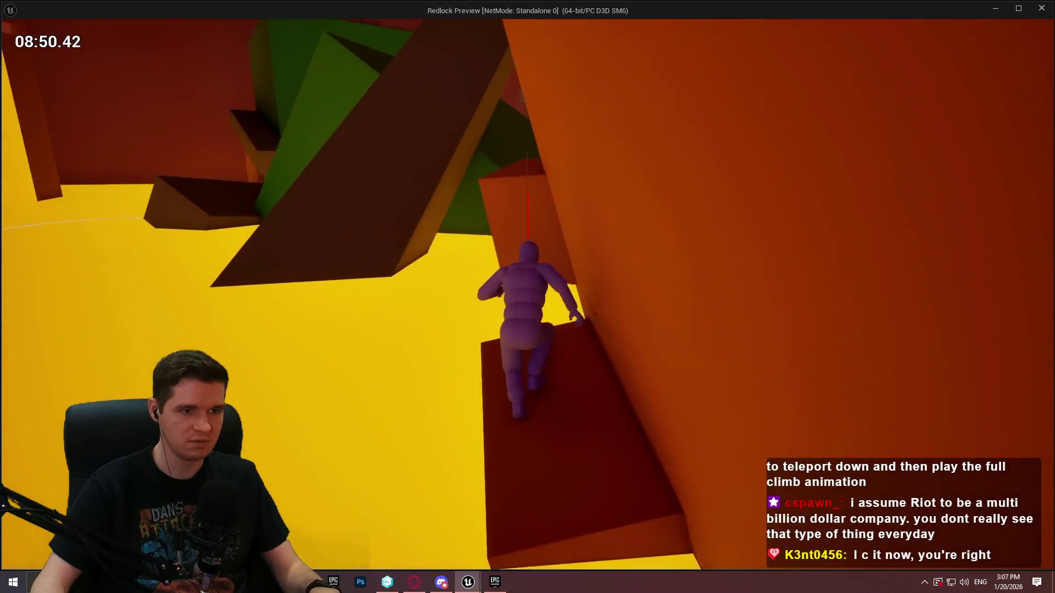
key("w")
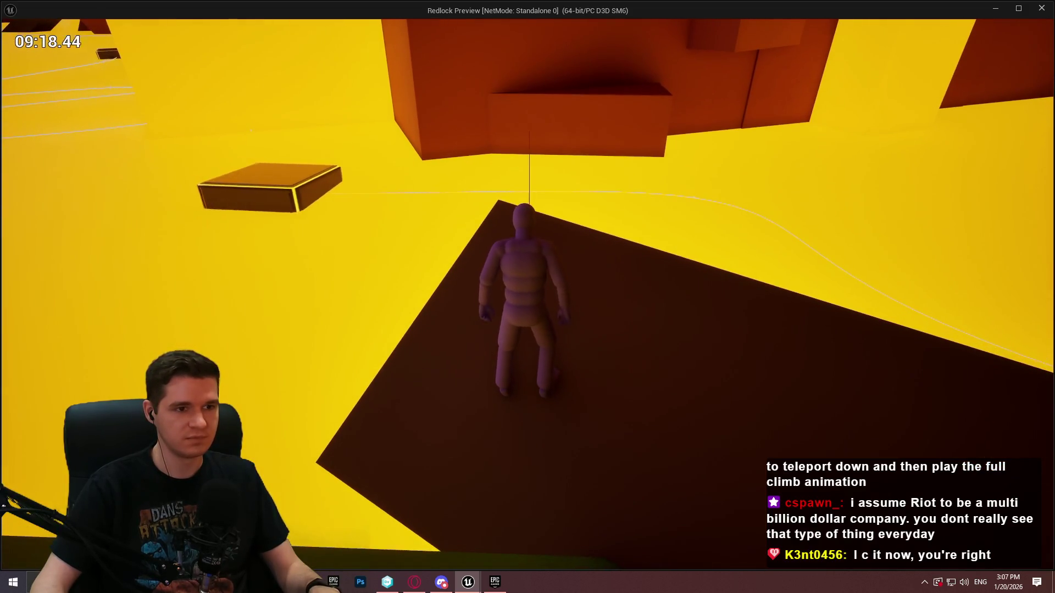
Step: Climb successive wall blocks, drop to the lower ledge, then climb onto the pink ledge and run to its end
key("space")
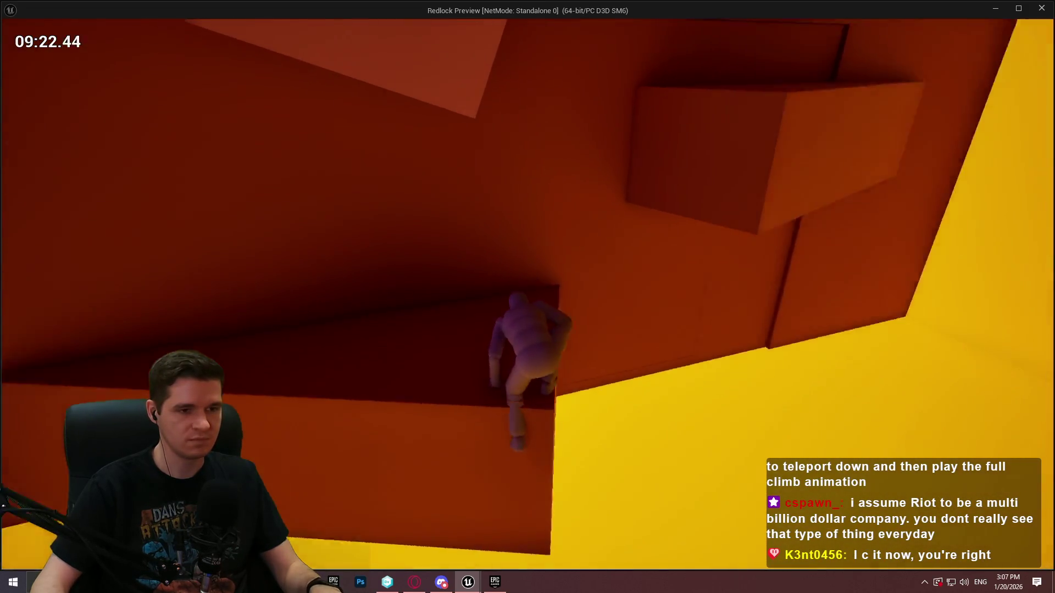
key("space")
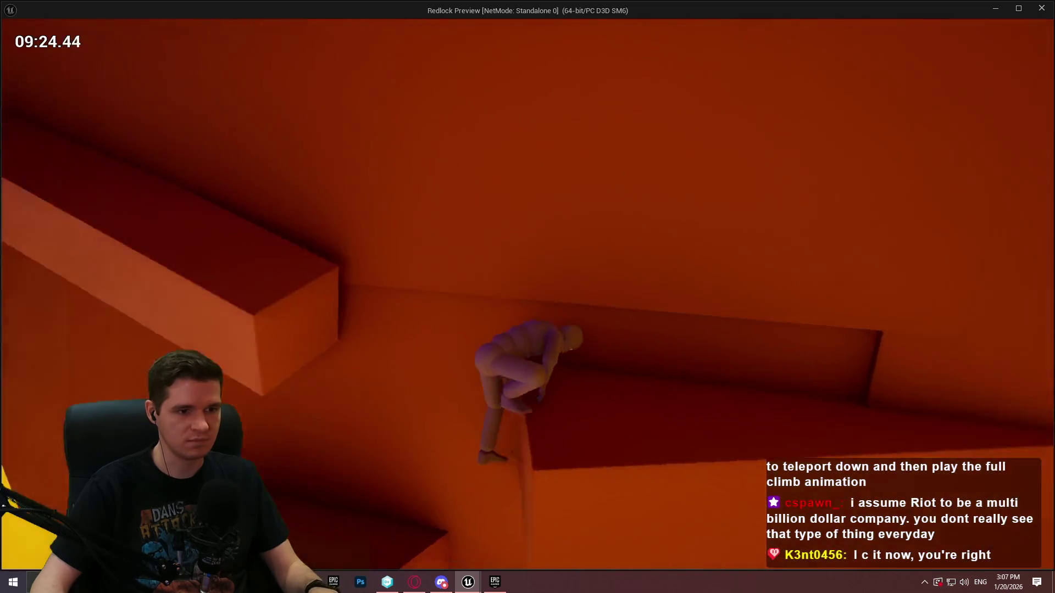
key("space")
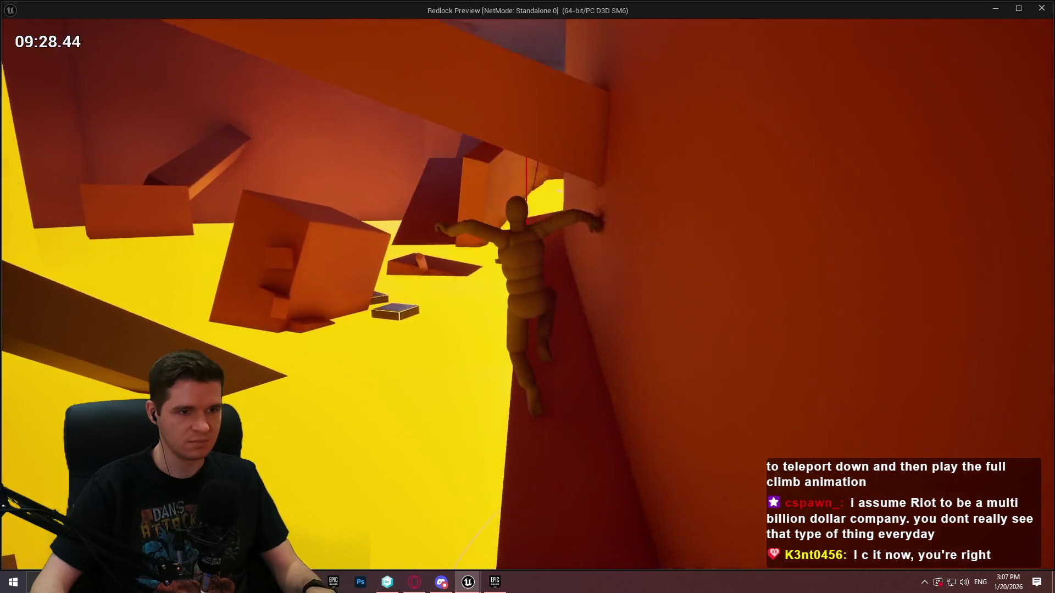
key("c")
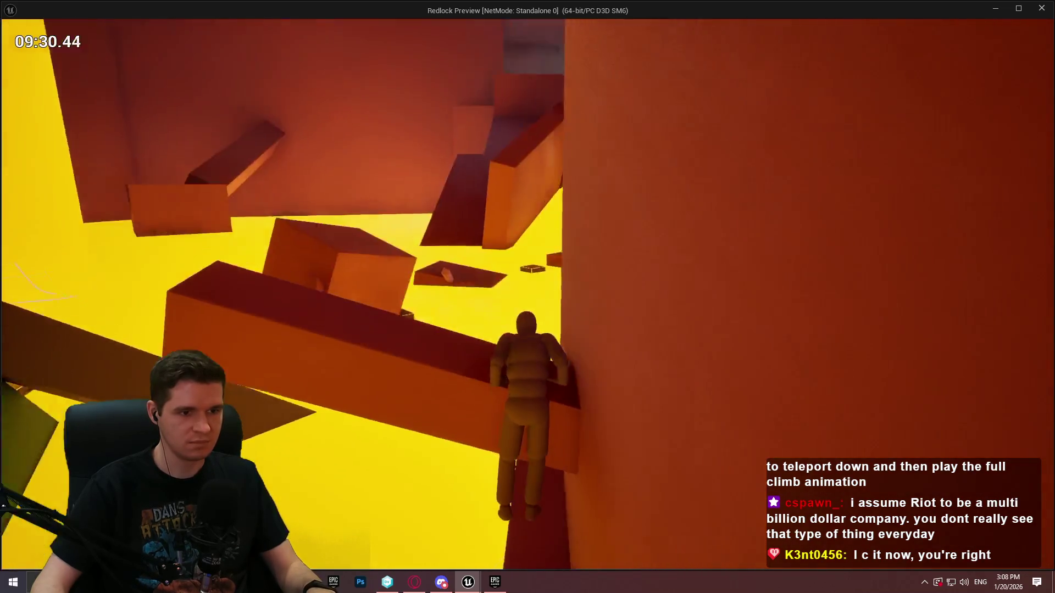
key("space")
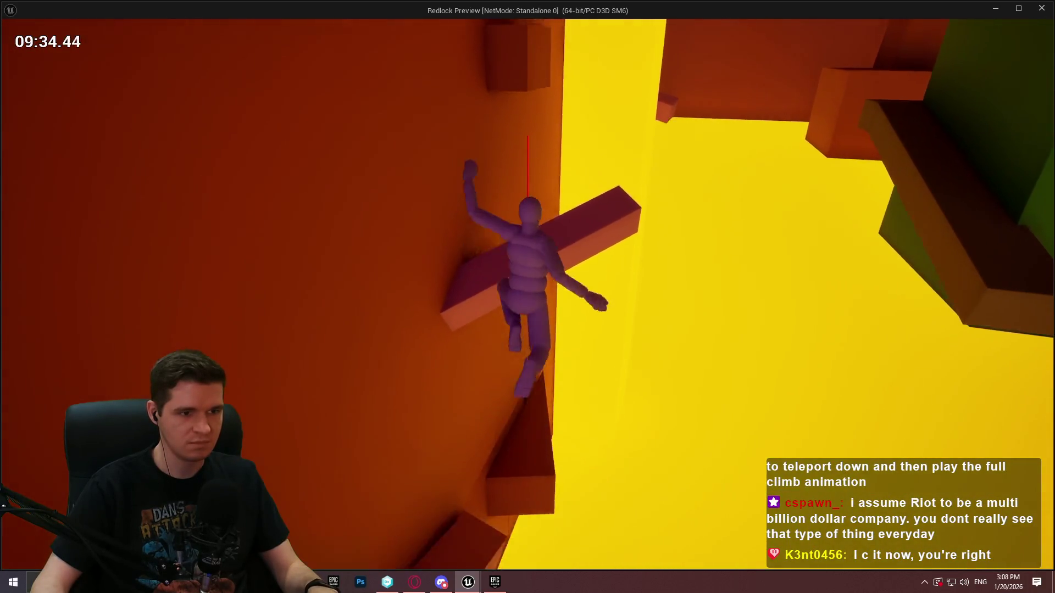
key("w")
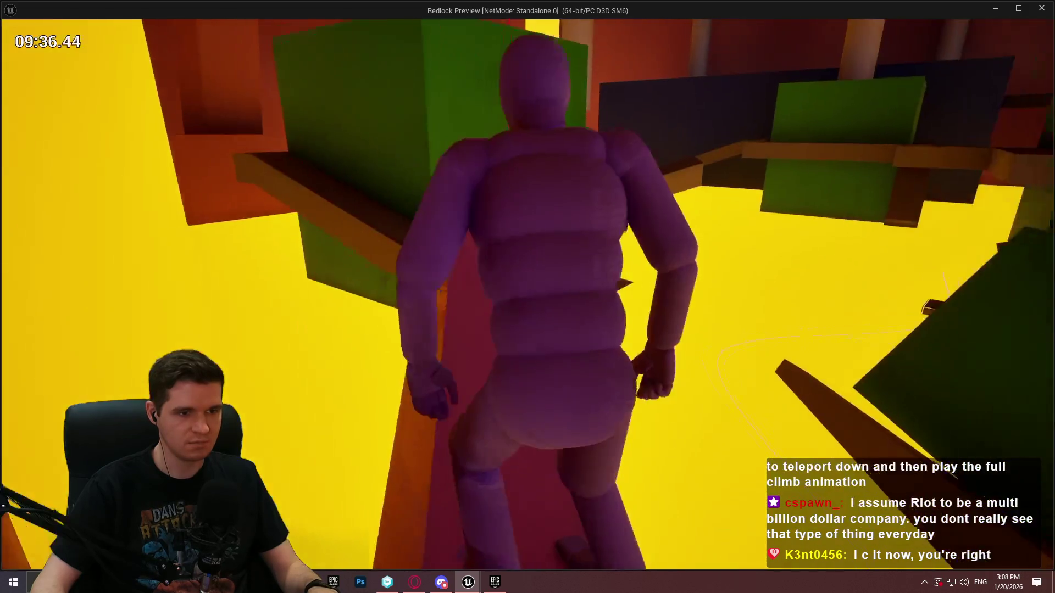
key("w")
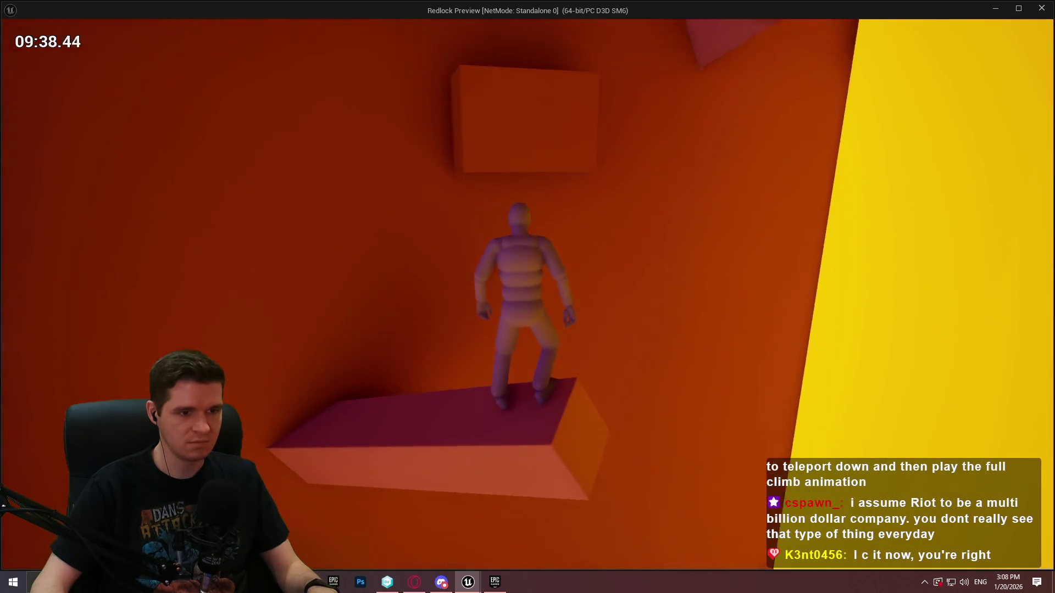
Step: Scale the wall block, beam and boxes, hanging from ledges, up to the higher ledge at the tunnel
key("space")
key("w")
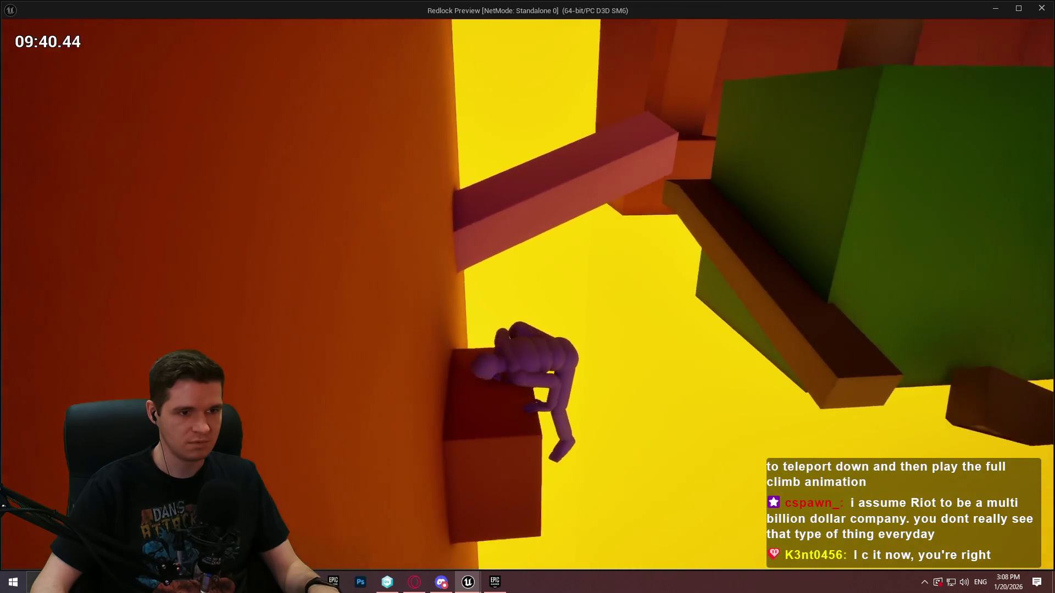
key("w")
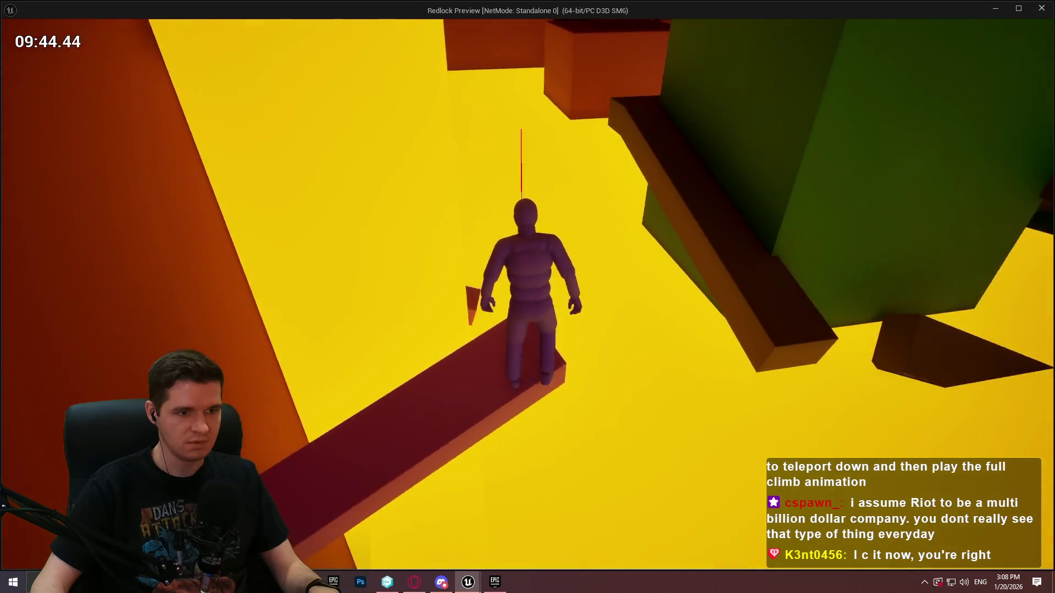
key("space")
key("w")
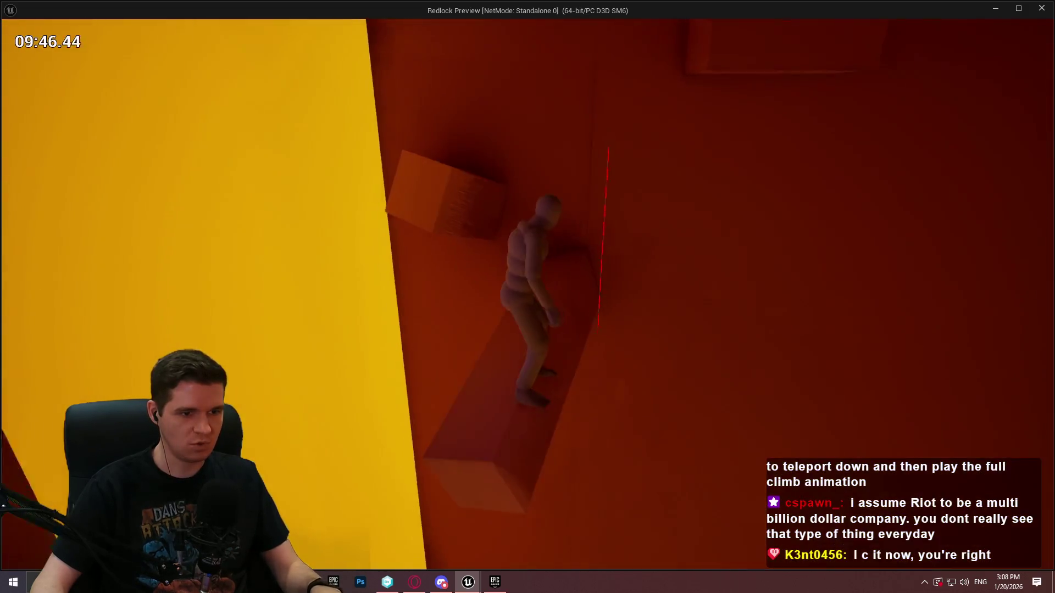
key("space")
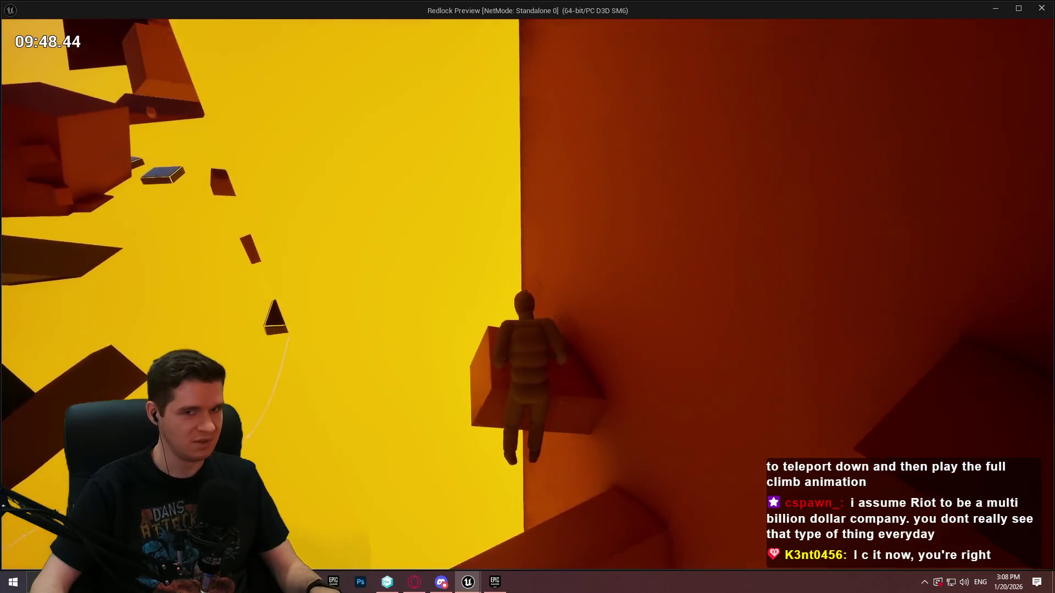
key("space")
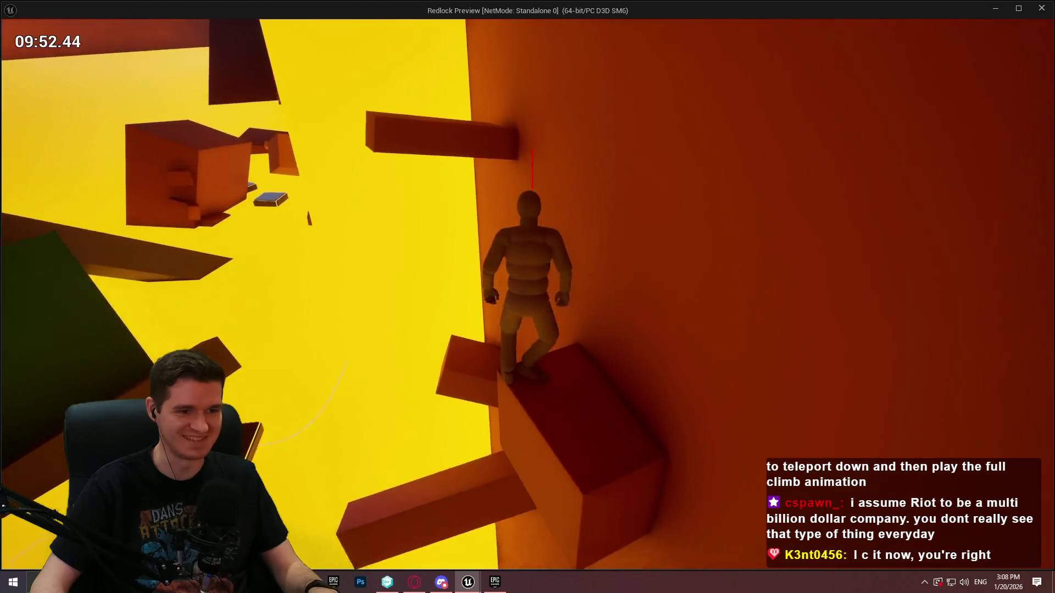
key("space")
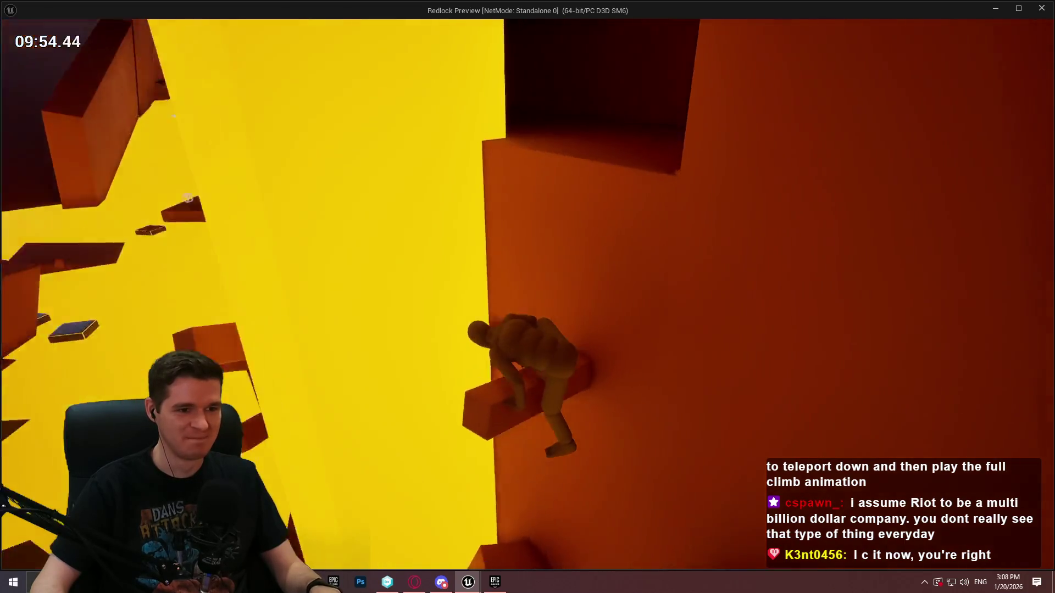
key("space")
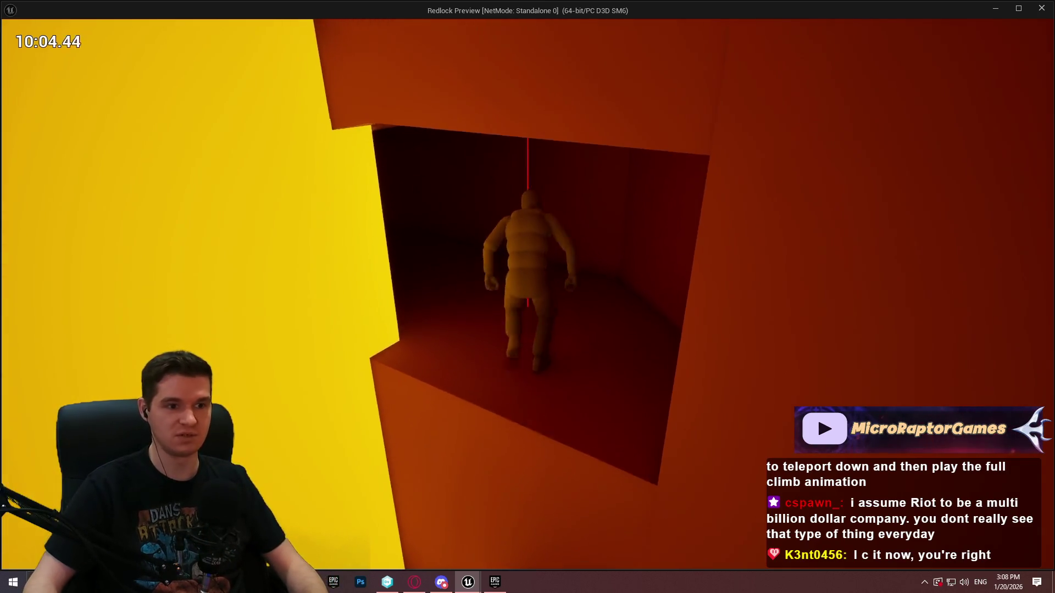
Step: Walk crouched through the dark tunnel, exit onto the bright ledge, and climb along the beam to the pillar top
key("w")
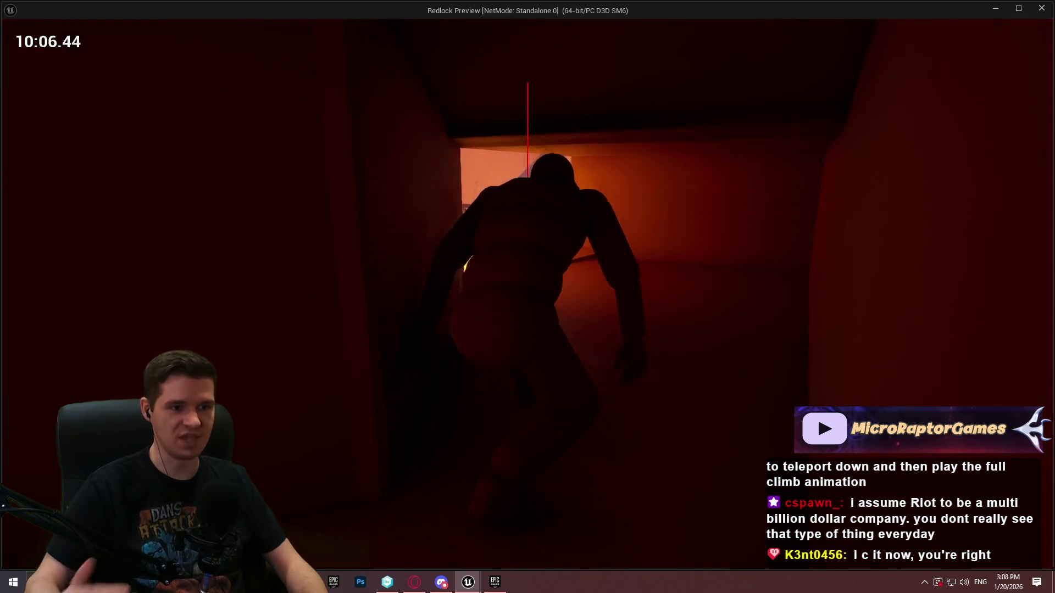
key("w")
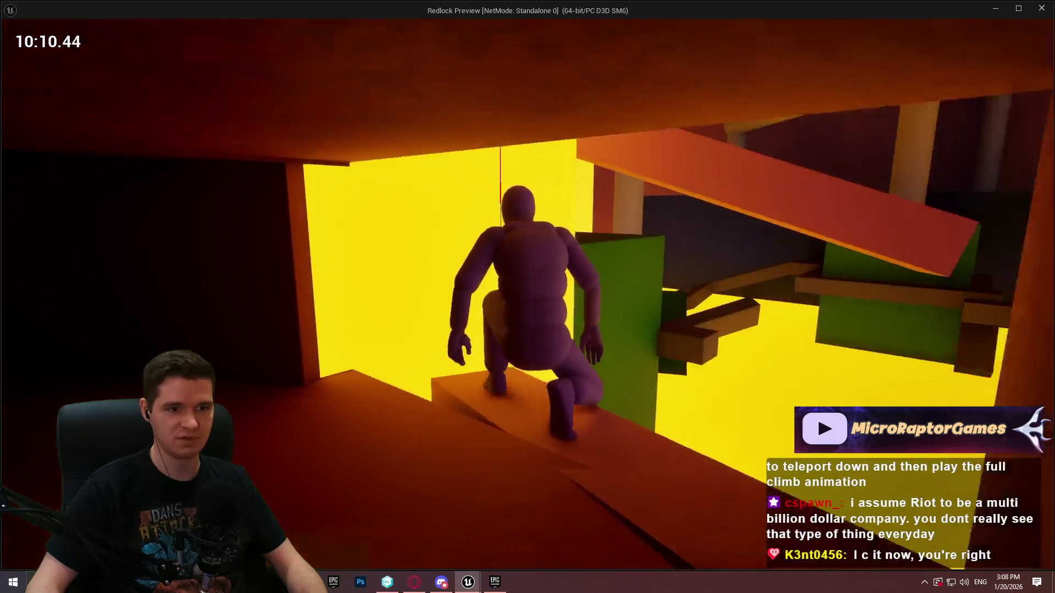
key("w")
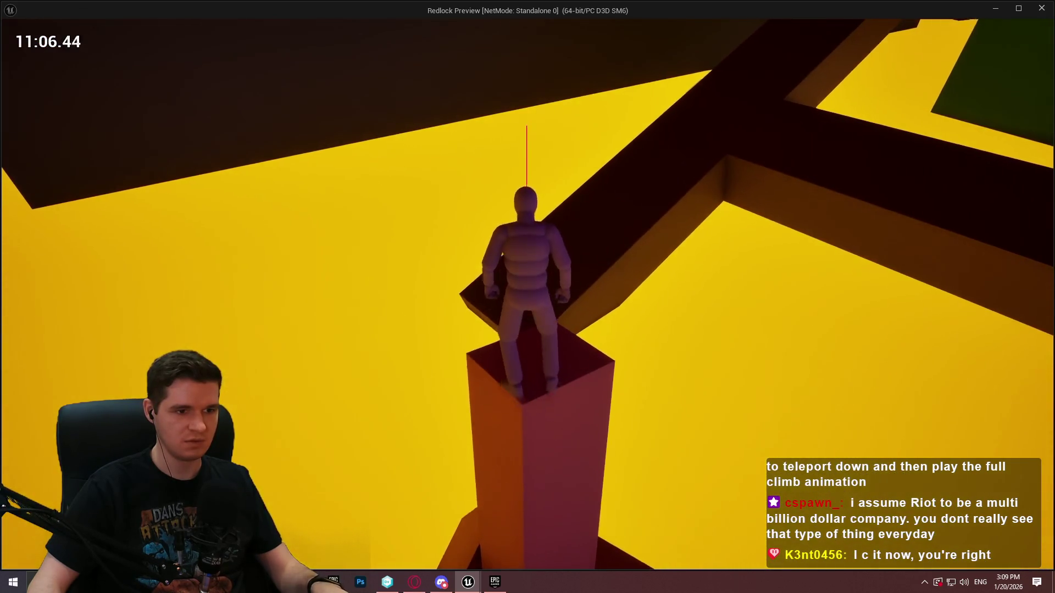
Step: Leap from the pillar top onto the dark overhead beam
key("space")
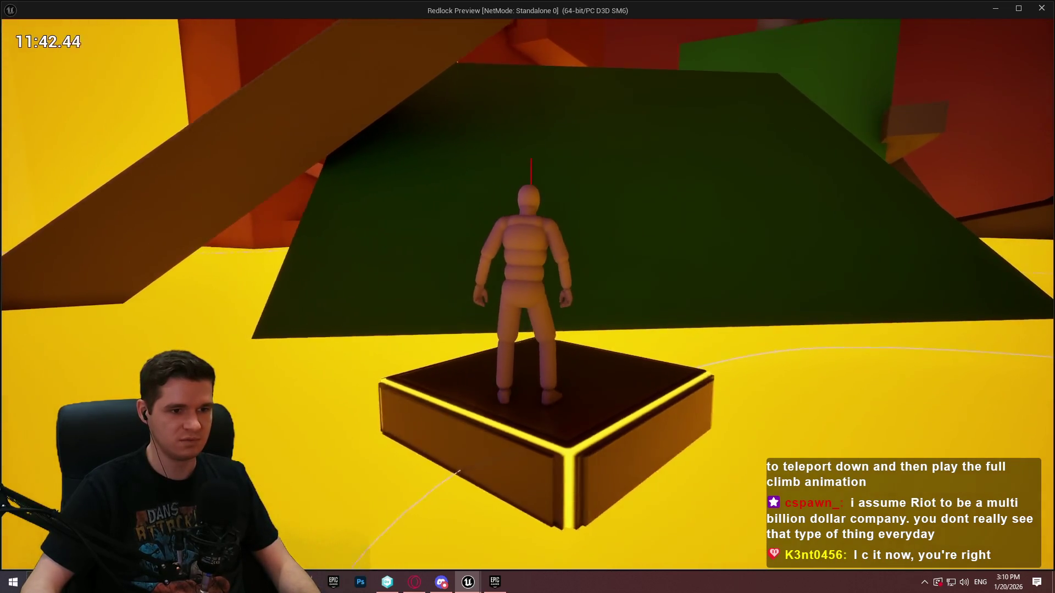
Step: Jump off the glowing box toward the green ramp and down to the open yellow floor
key("space")
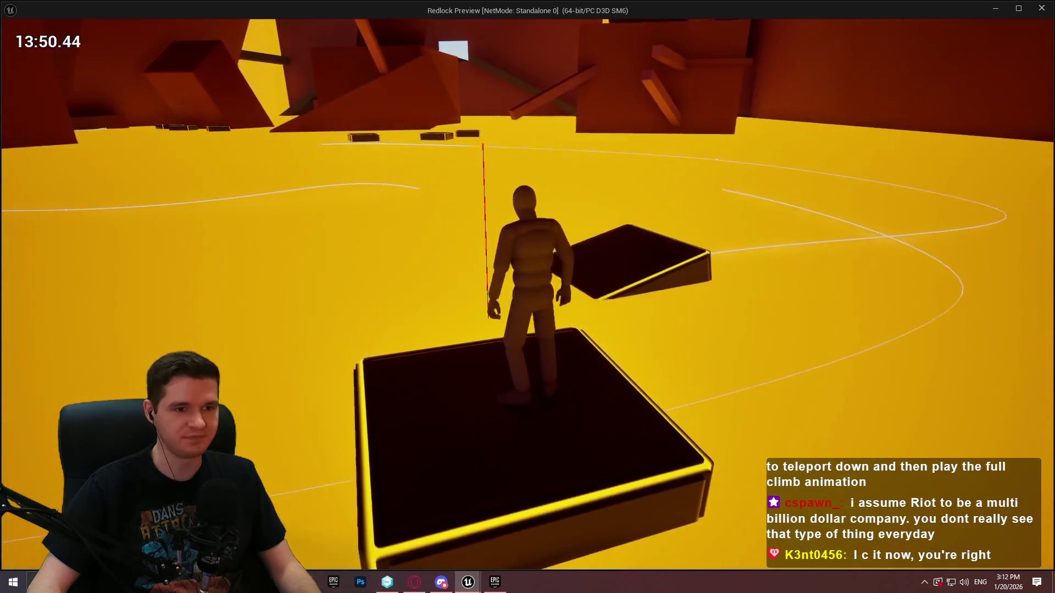
Step: Run and jump across the floating platforms, climb the ceiling pillar, and leap to the next beam's ledge
key("w")
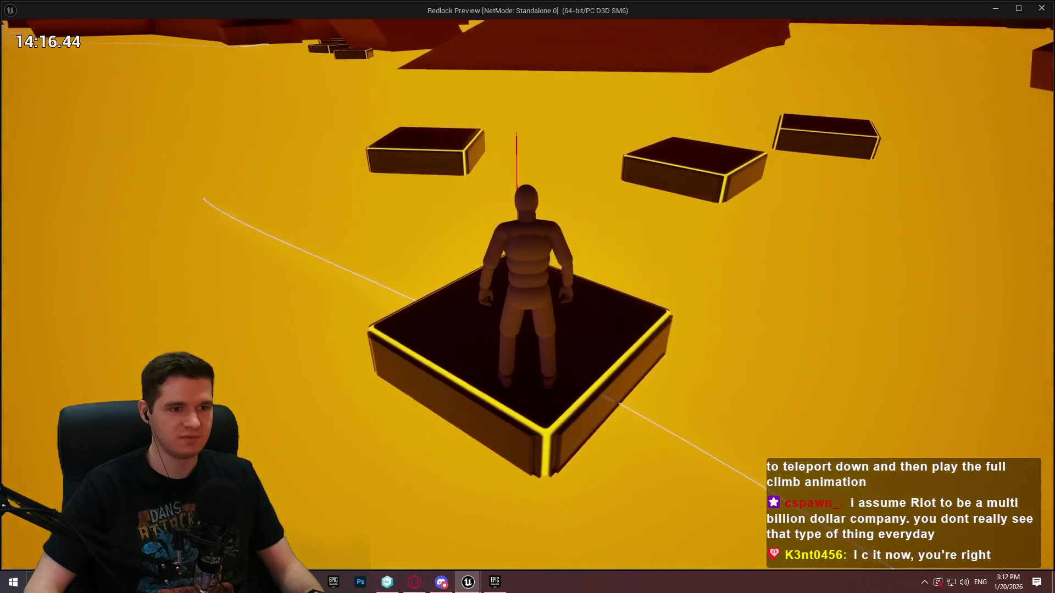
key("w")
key("space")
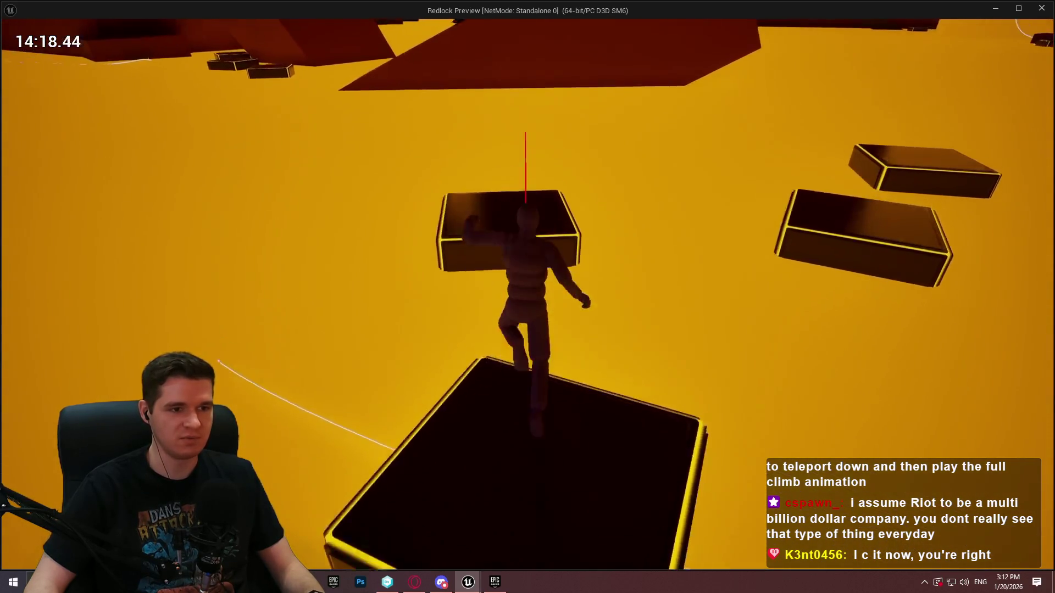
key("space")
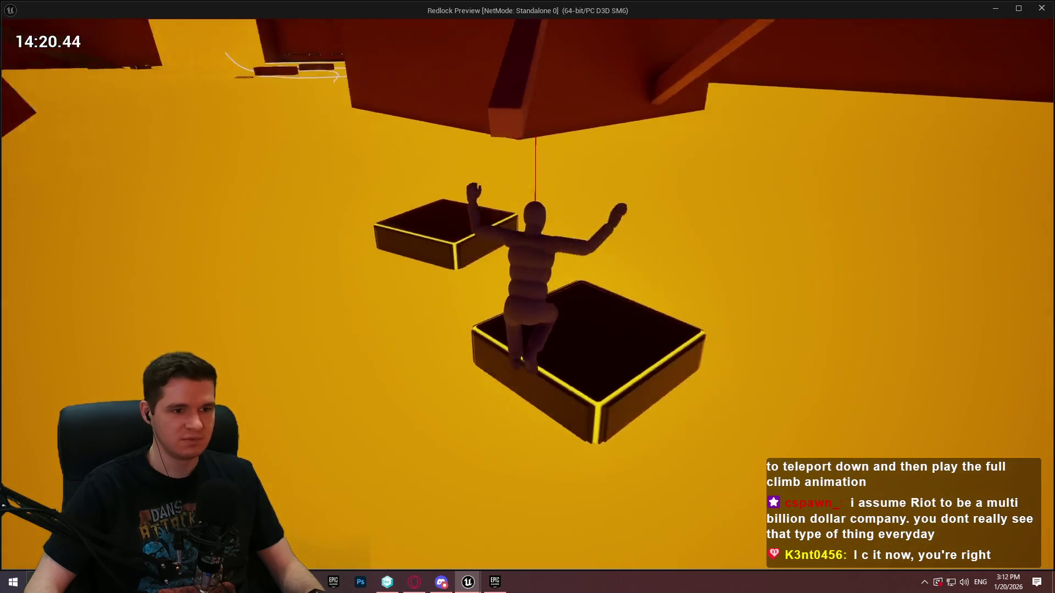
key("space")
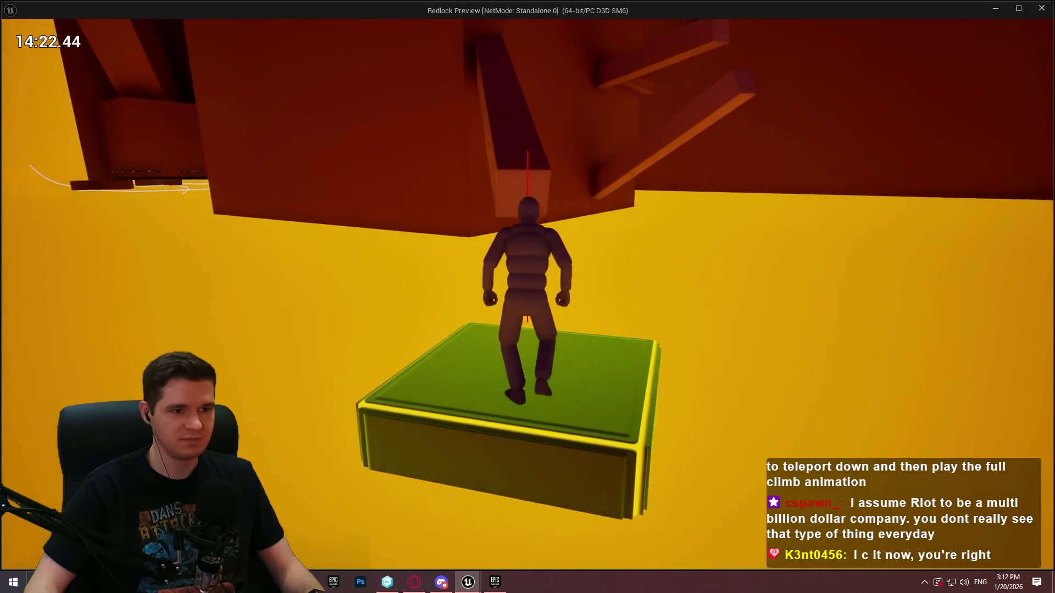
key("space")
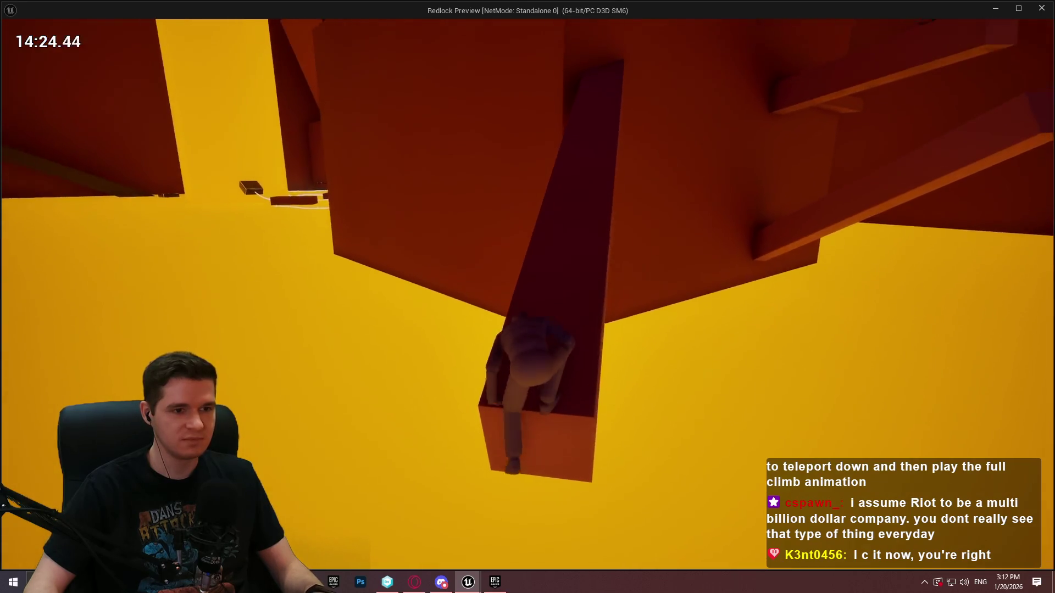
key("space")
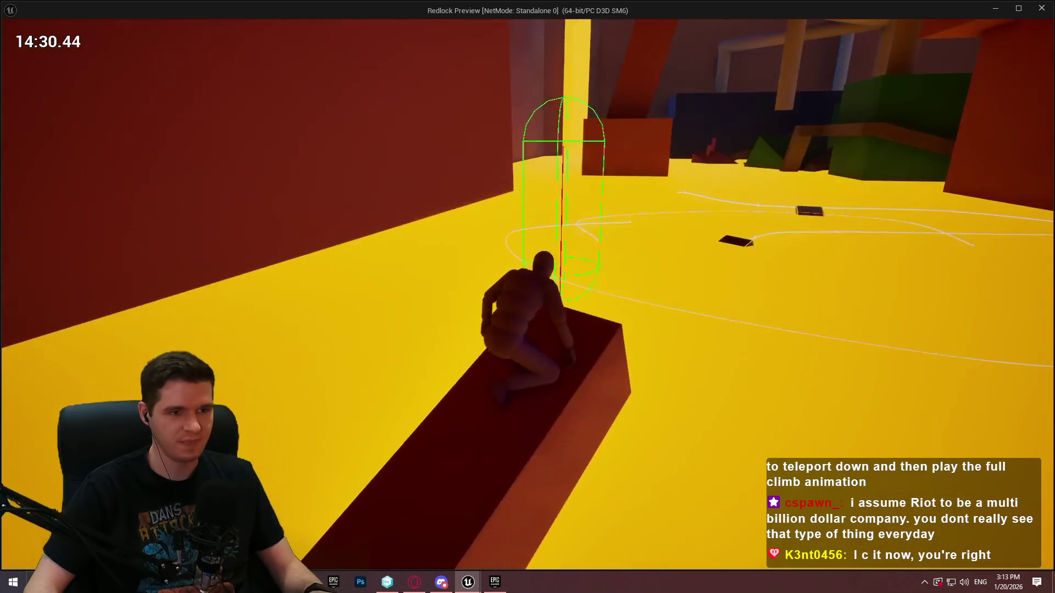
Step: Leap between blocks, run along the ledge, and climb up and over the tall red wall
key("space")
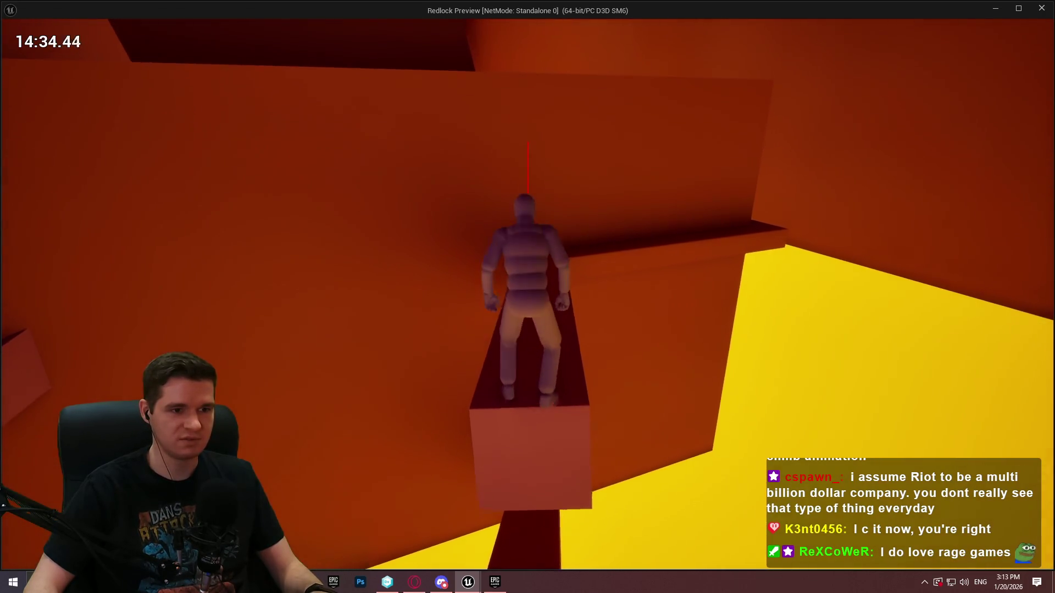
key("space")
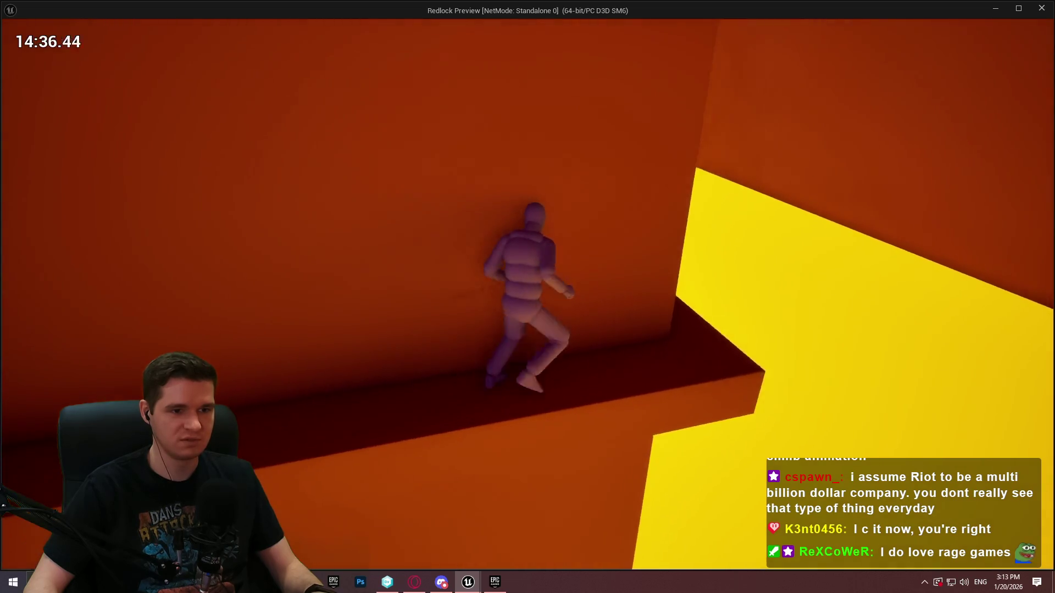
key("space")
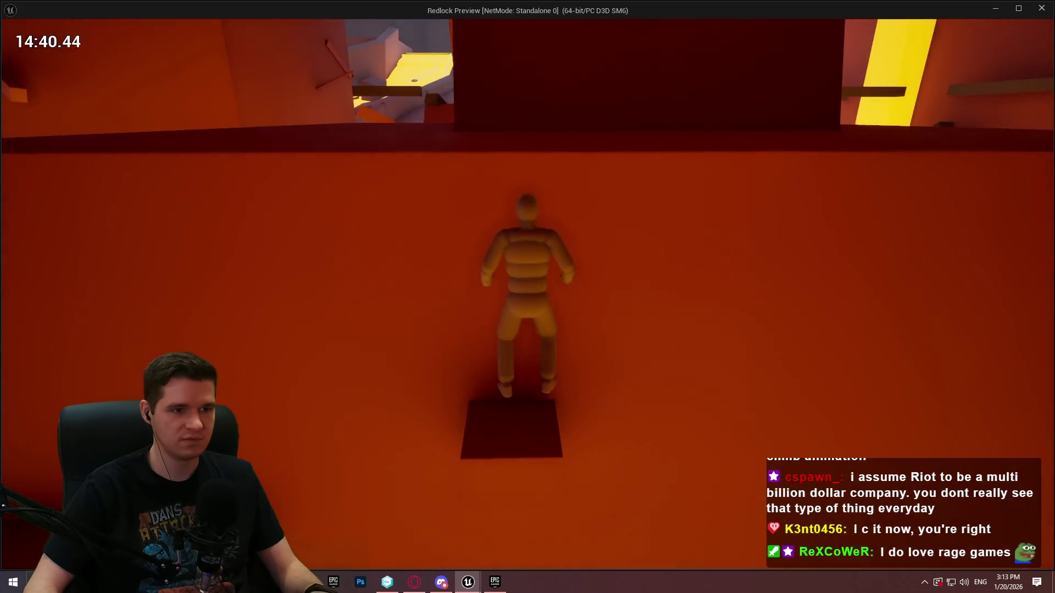
key("w")
key("space")
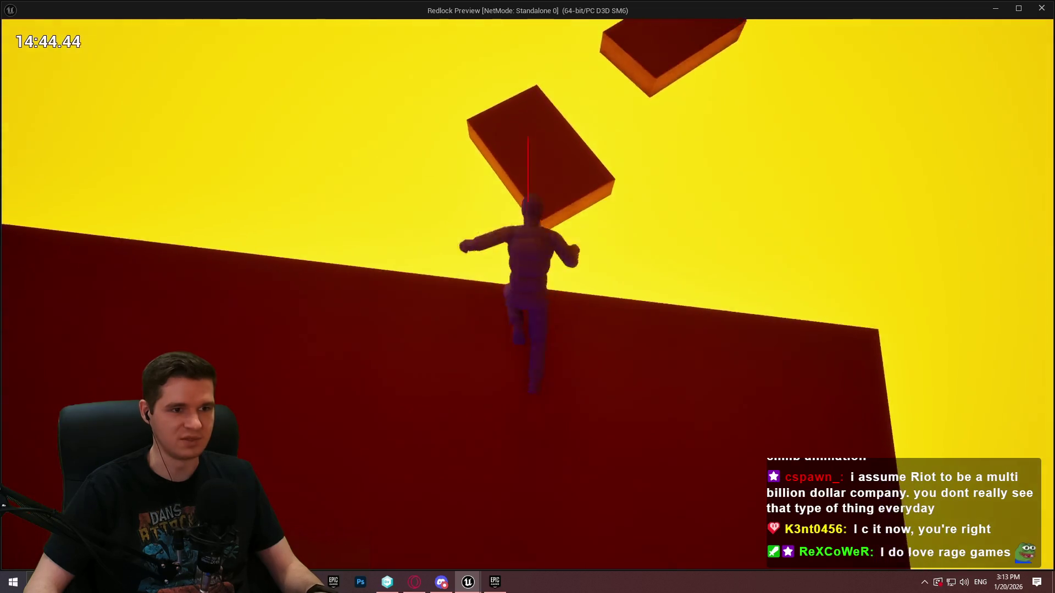
key("space")
key("space")
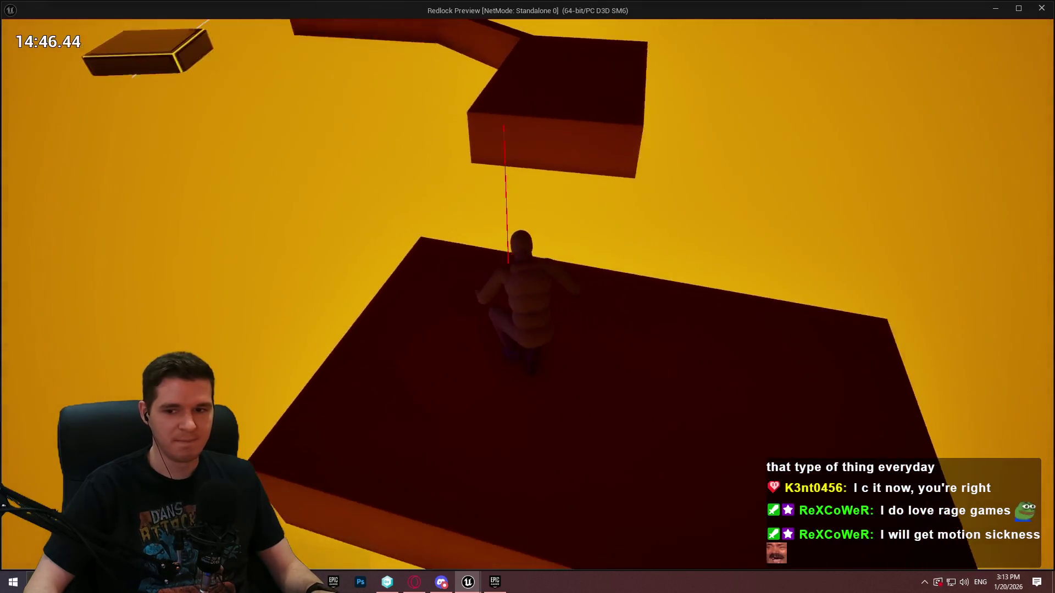
Step: Walk the full length of the narrow beam, then jump toward the yellow-edged platform
key("w")
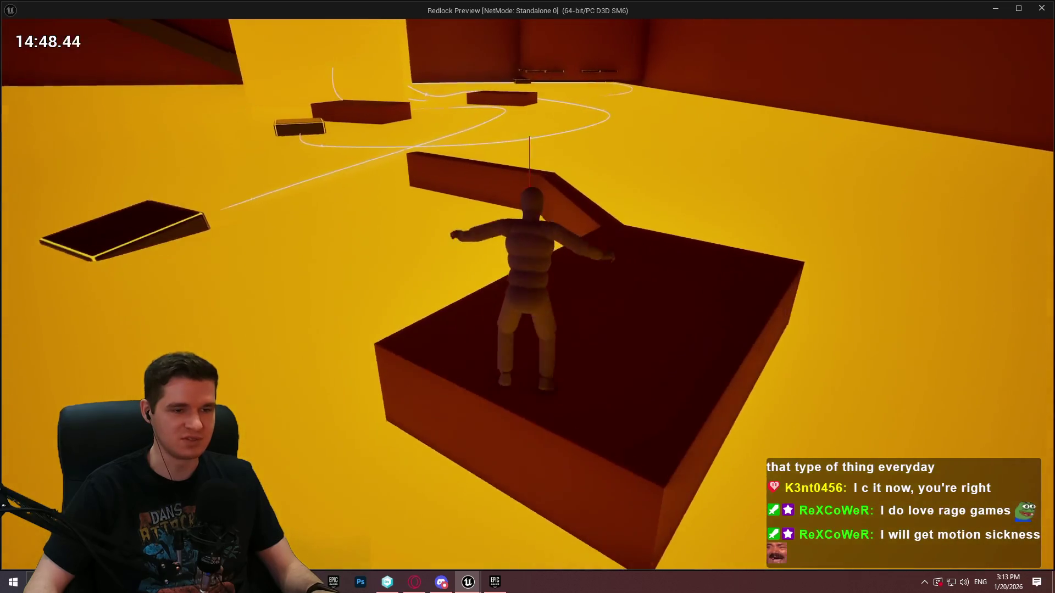
key("w")
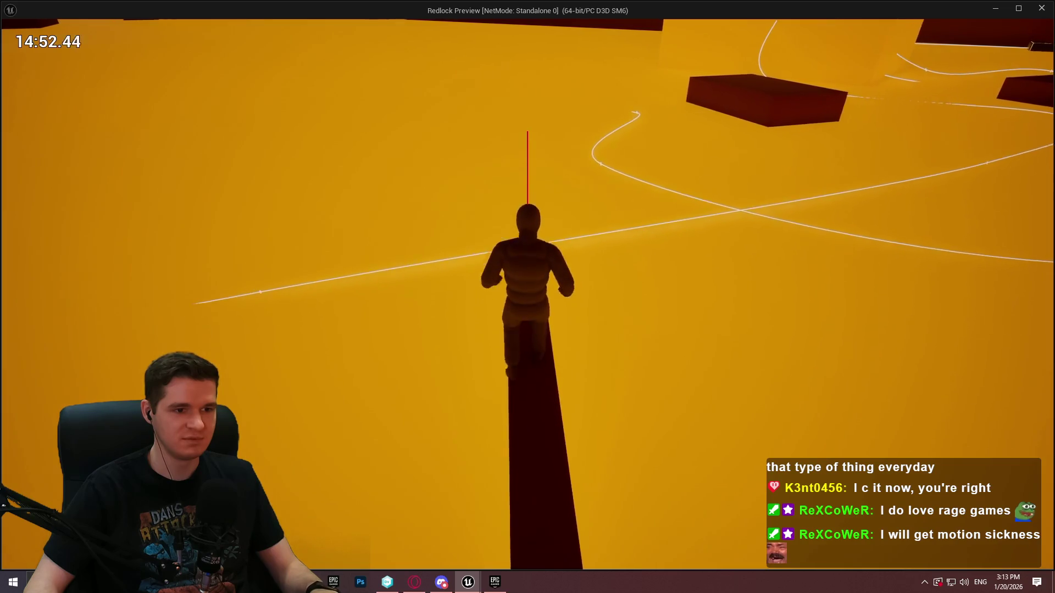
key("w")
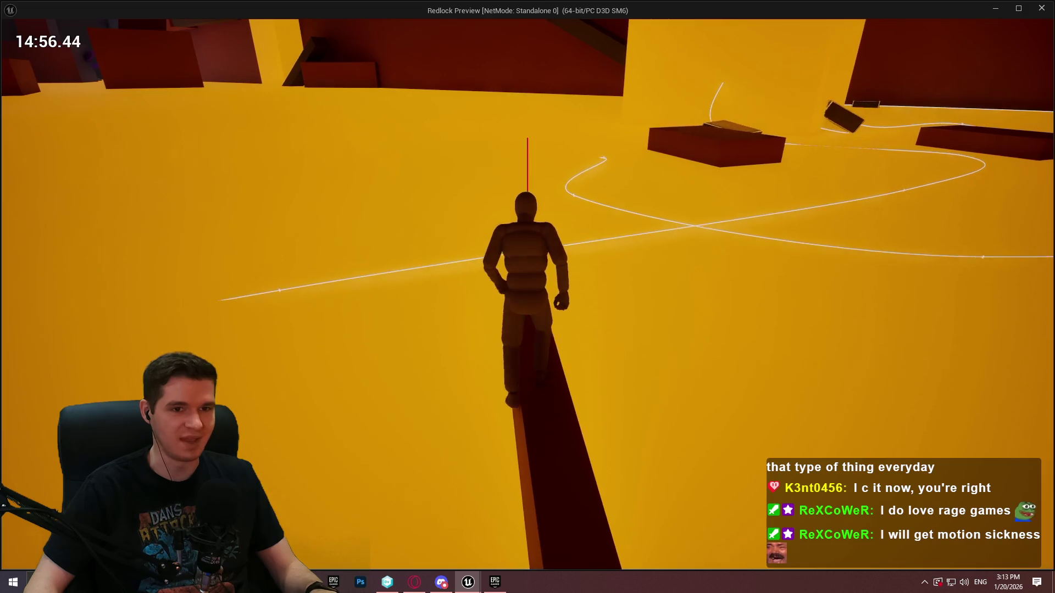
key("w")
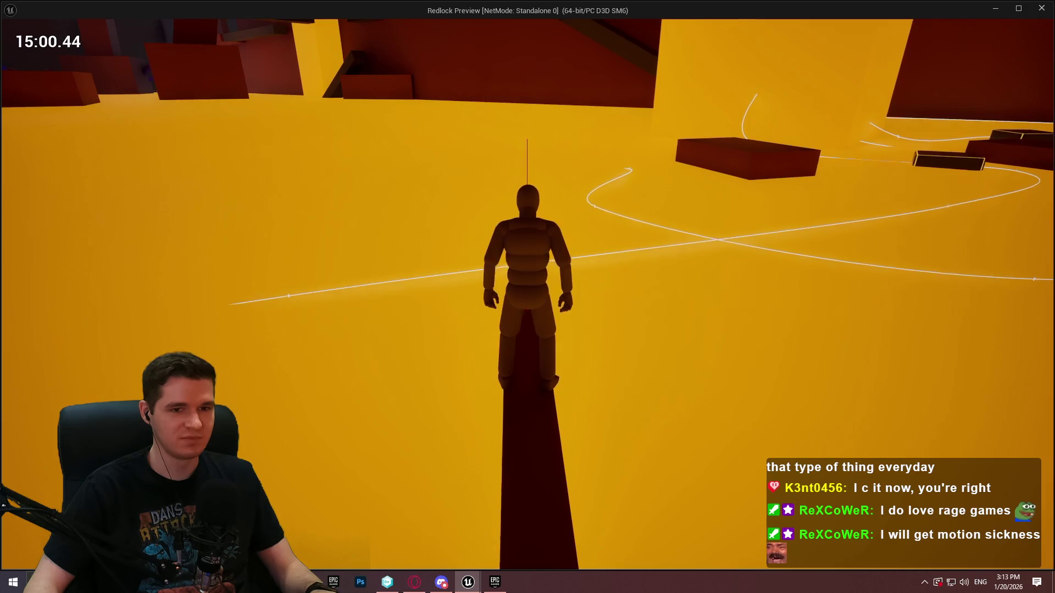
key("w")
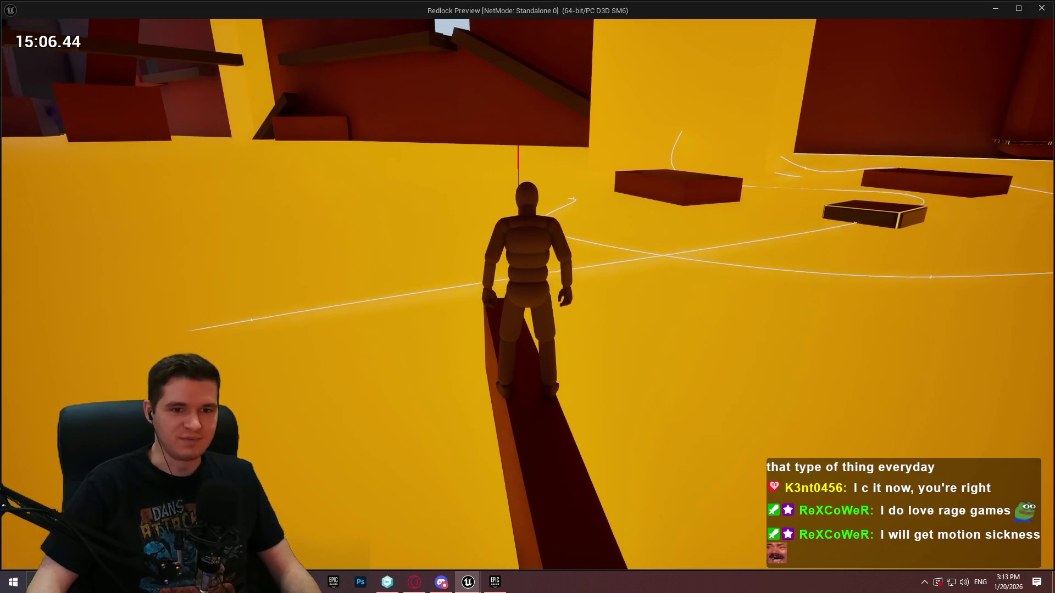
key("w")
key("w")
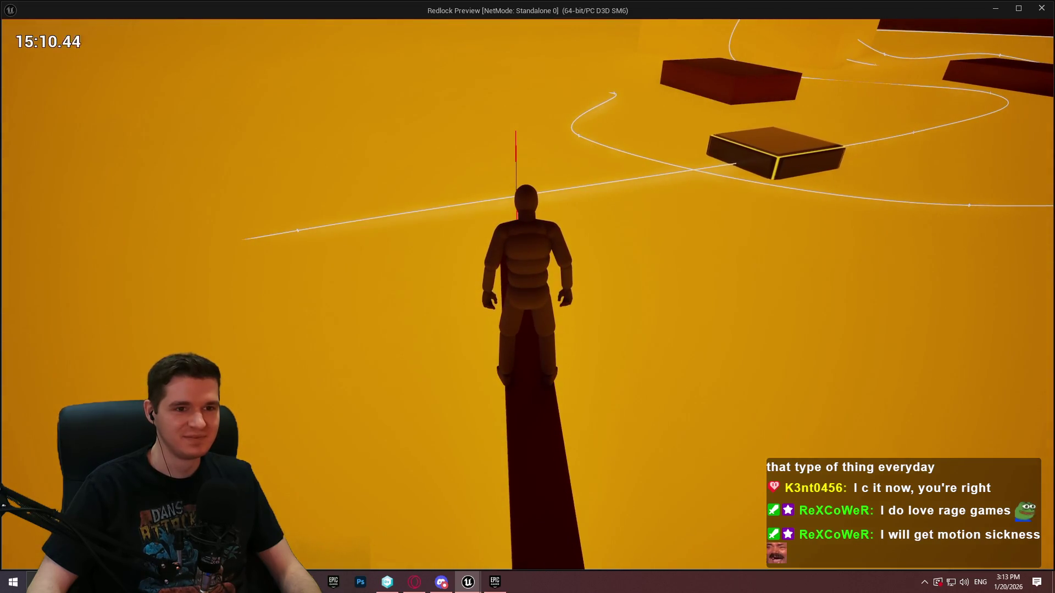
key("space")
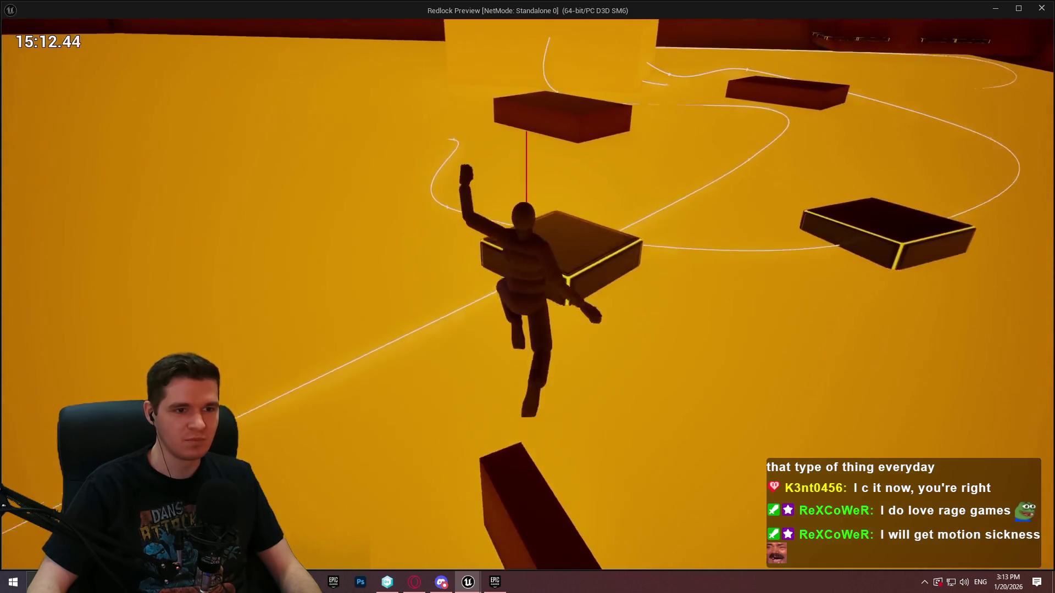
Step: Cross the yellow-edged platform, climb the dark block, jump the yellow-edged block, and reach the large dark block
key("w")
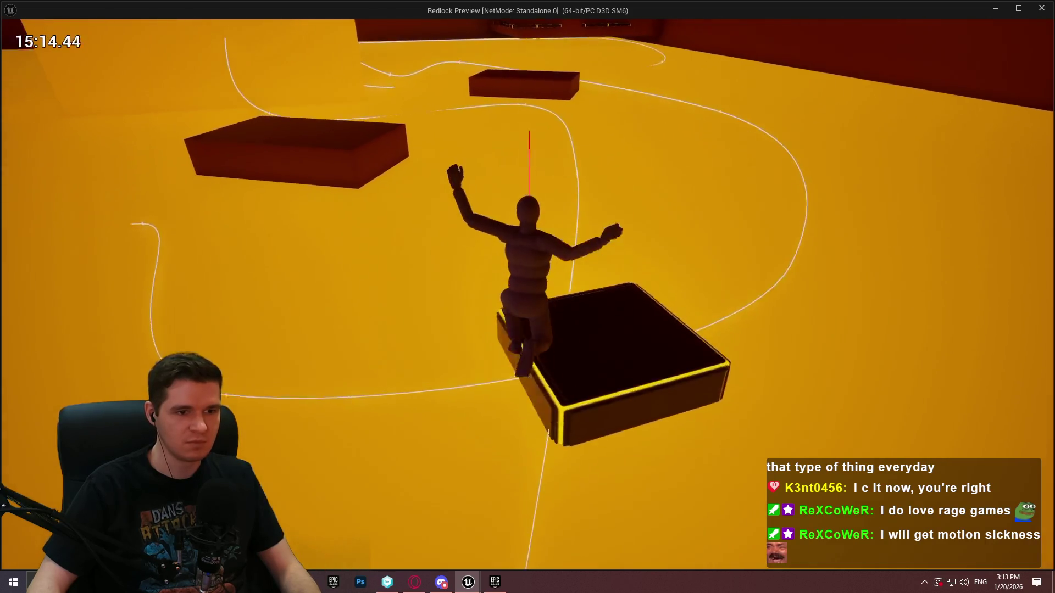
key("w")
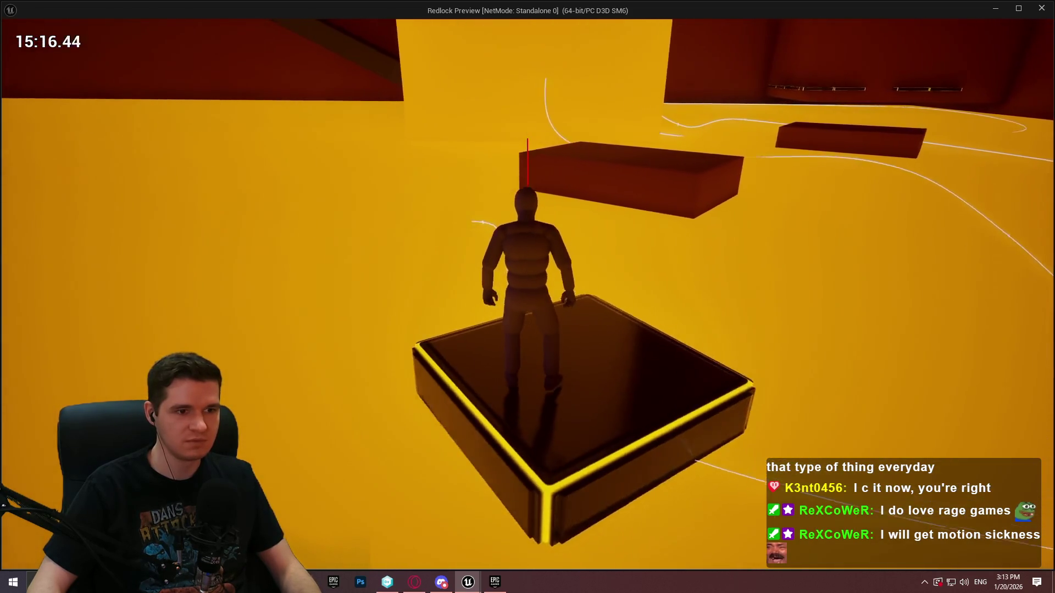
key("space")
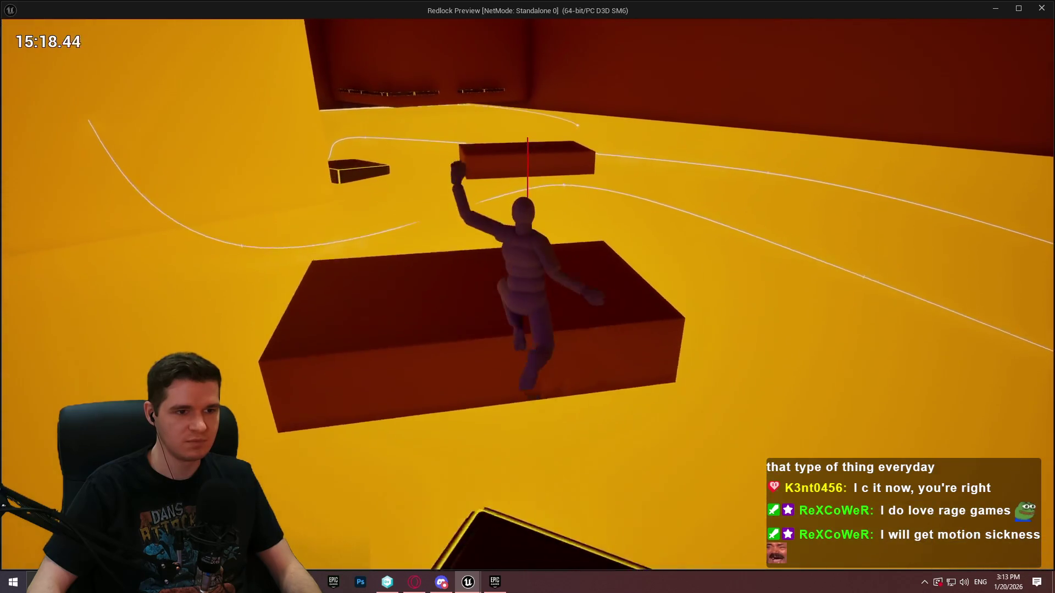
key("w")
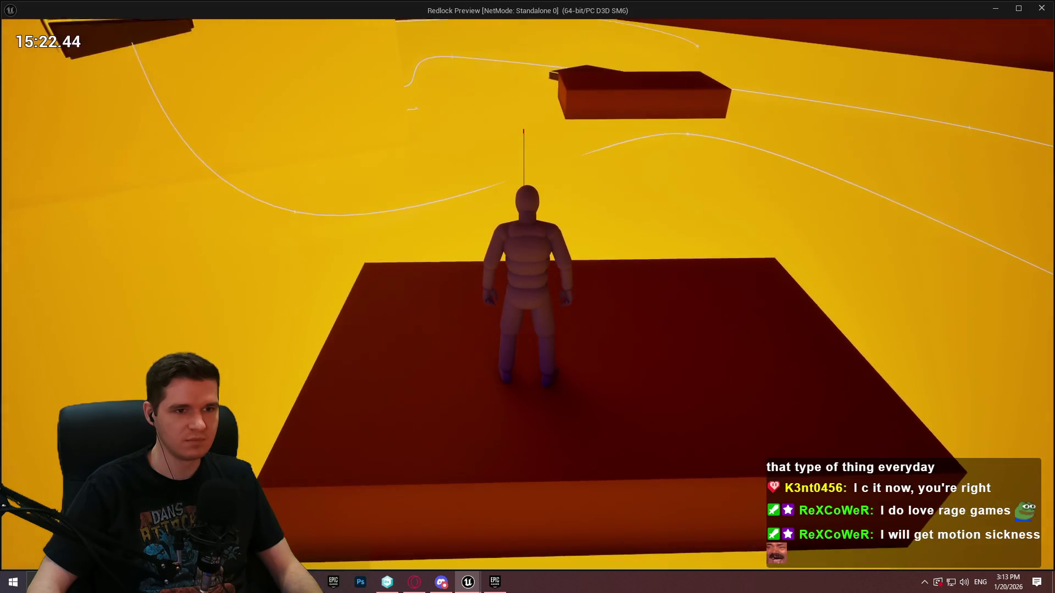
key("w")
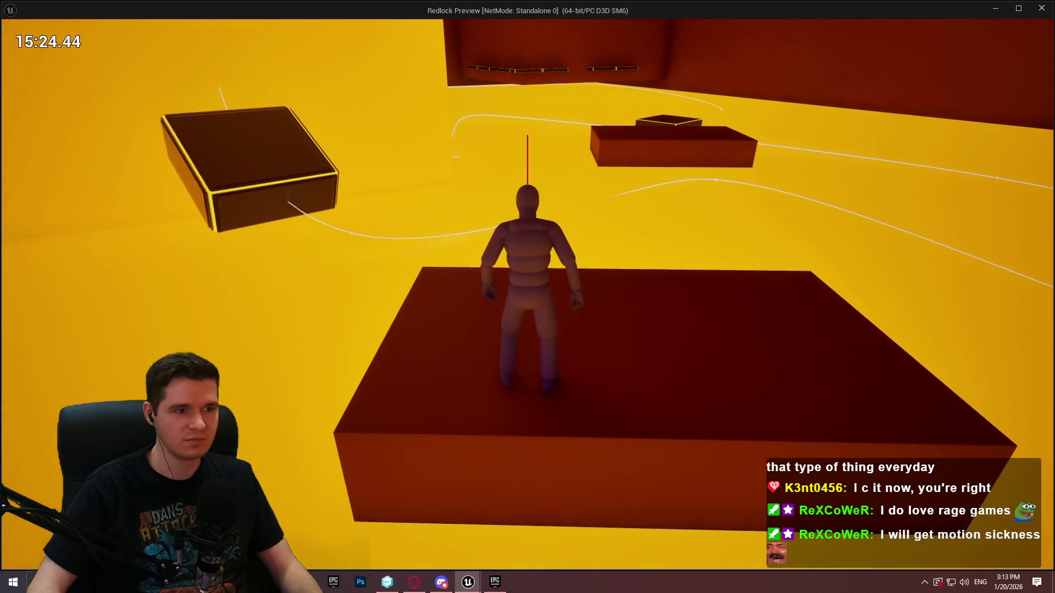
key("space")
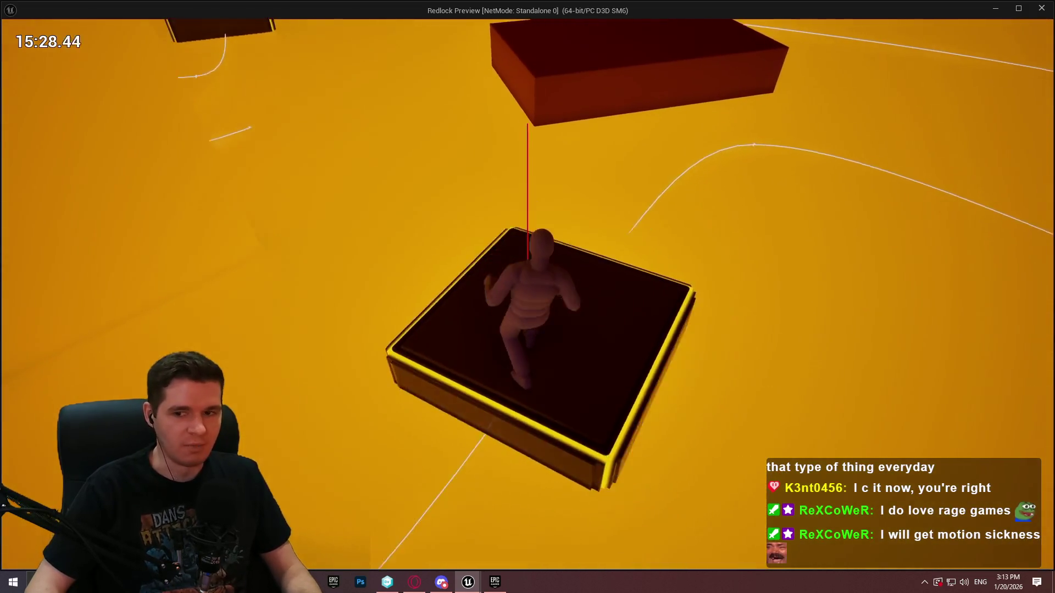
key("w")
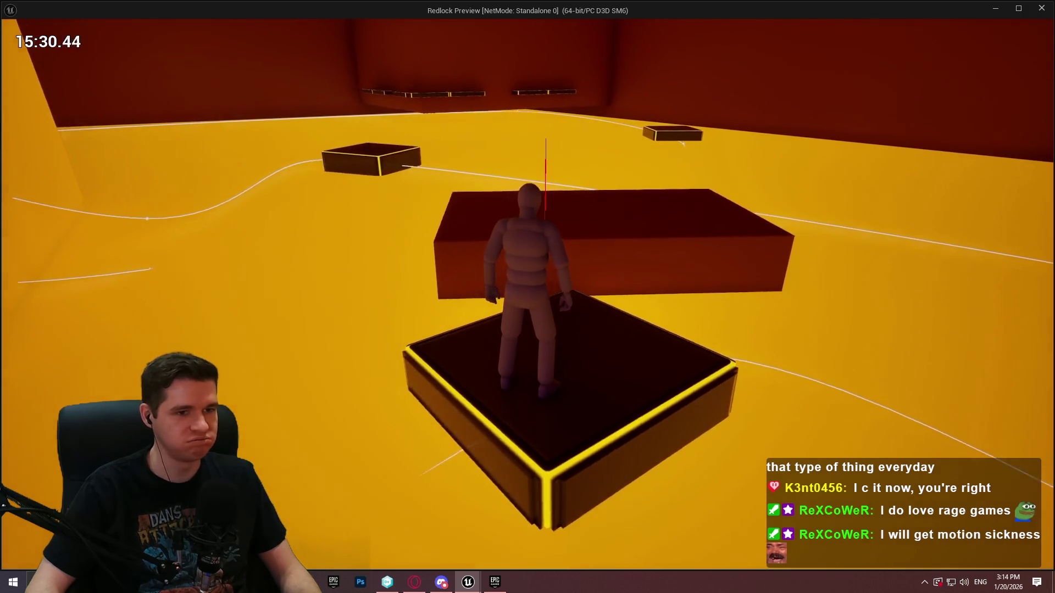
key("space")
key("w")
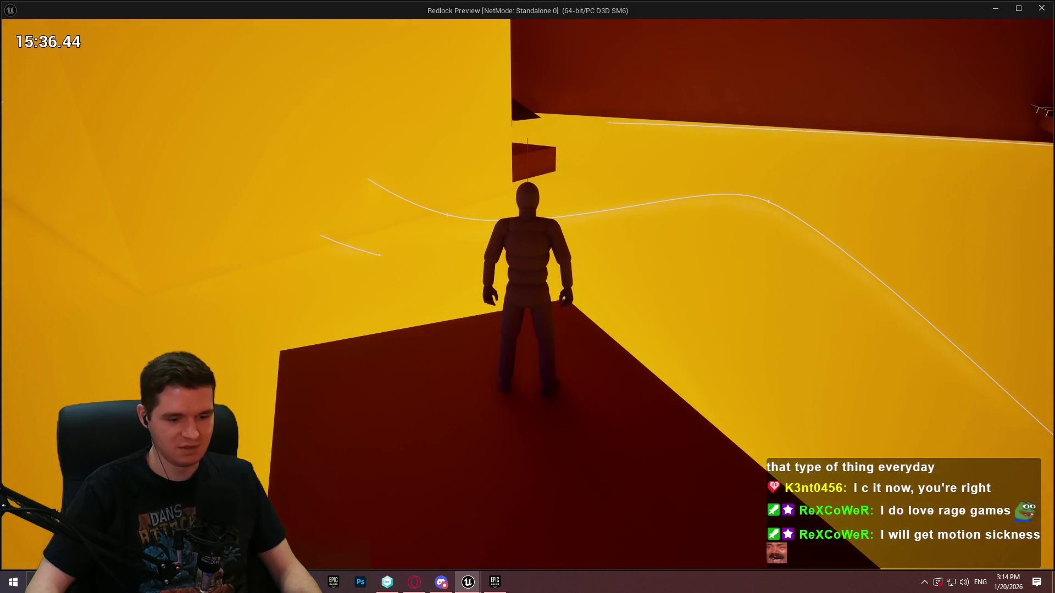
Step: Walk across the dark block toward the wall ledges and jump onto the floating yellow-outlined box
key("w")
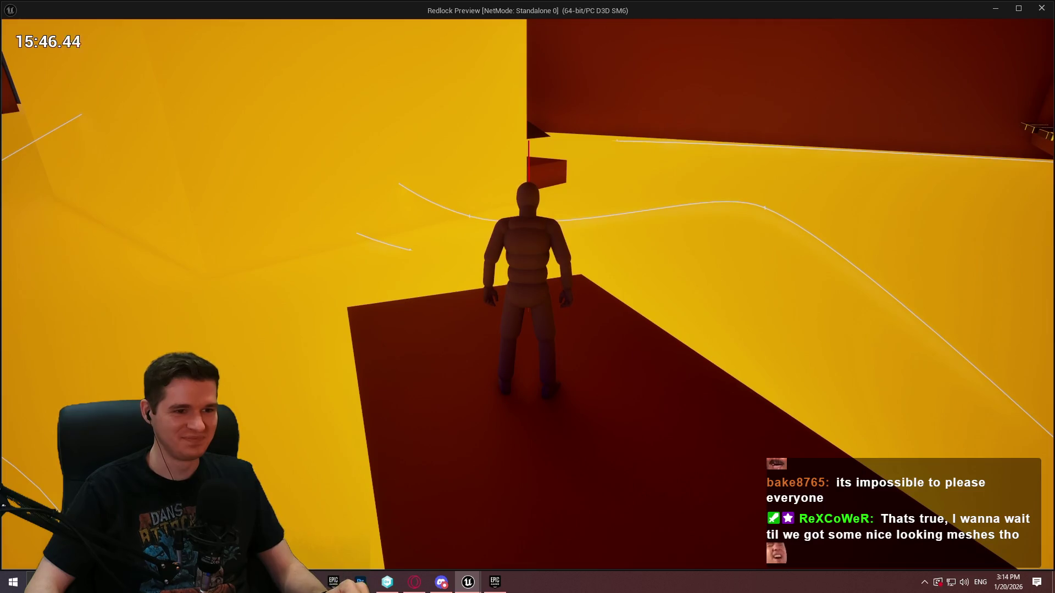
key("w")
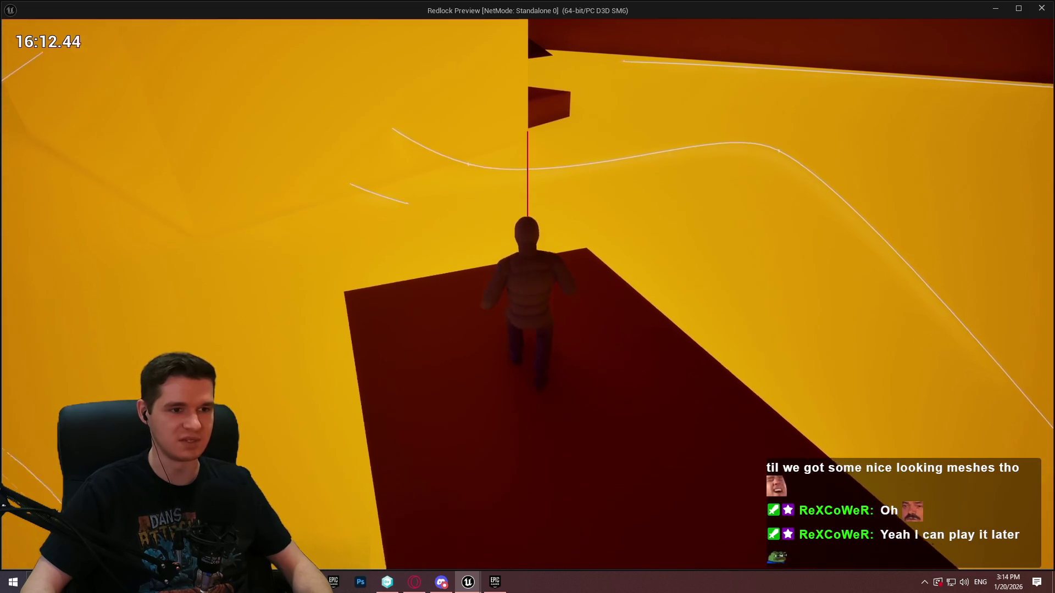
key("w")
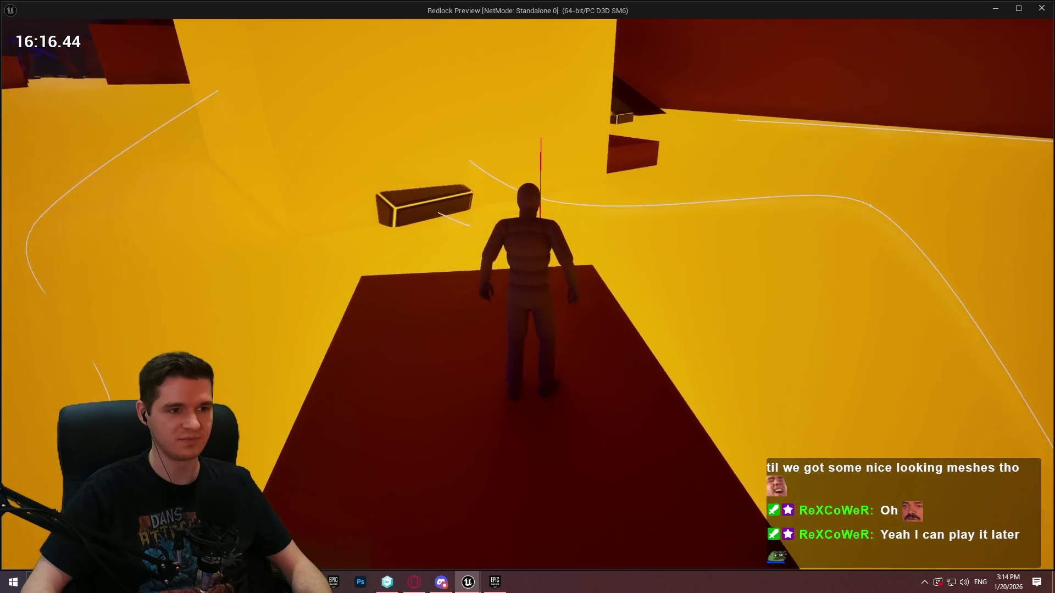
key("w")
key("space")
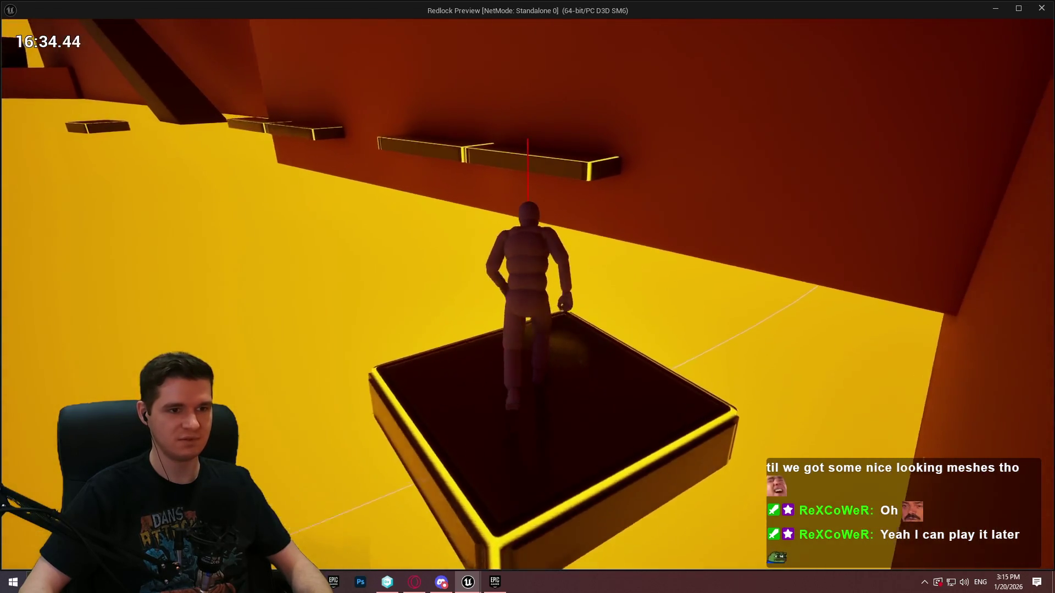
Step: Leap onto the wall ledge, walk along it and wall-run down onto the yellow-edged platform
key("w")
key("space")
key("w")
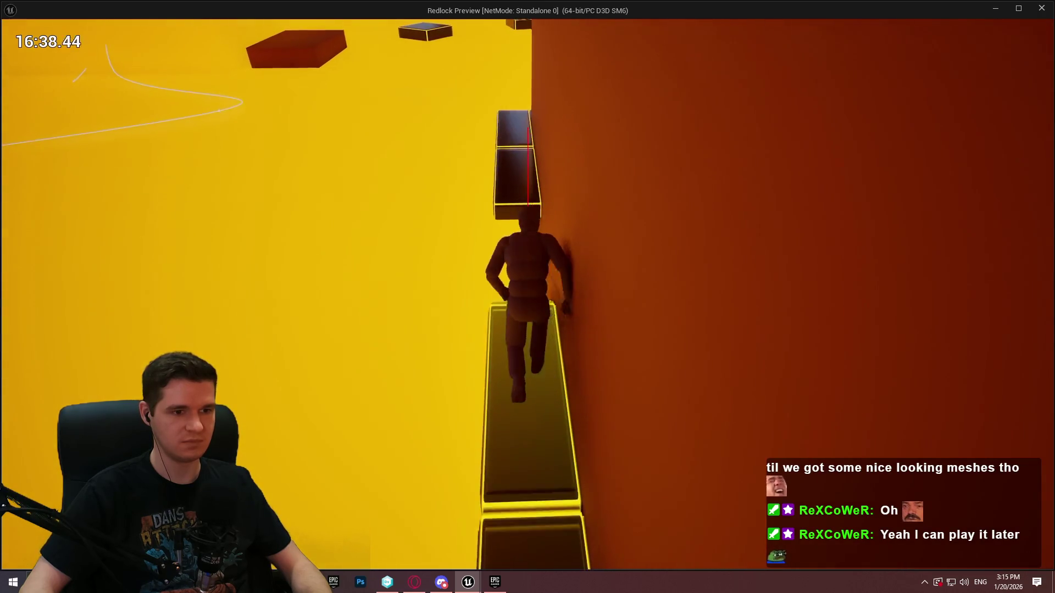
key("space")
Step: Follow the narrow platforms, jump off the wall and land on the block below the sloped beam
key("w")
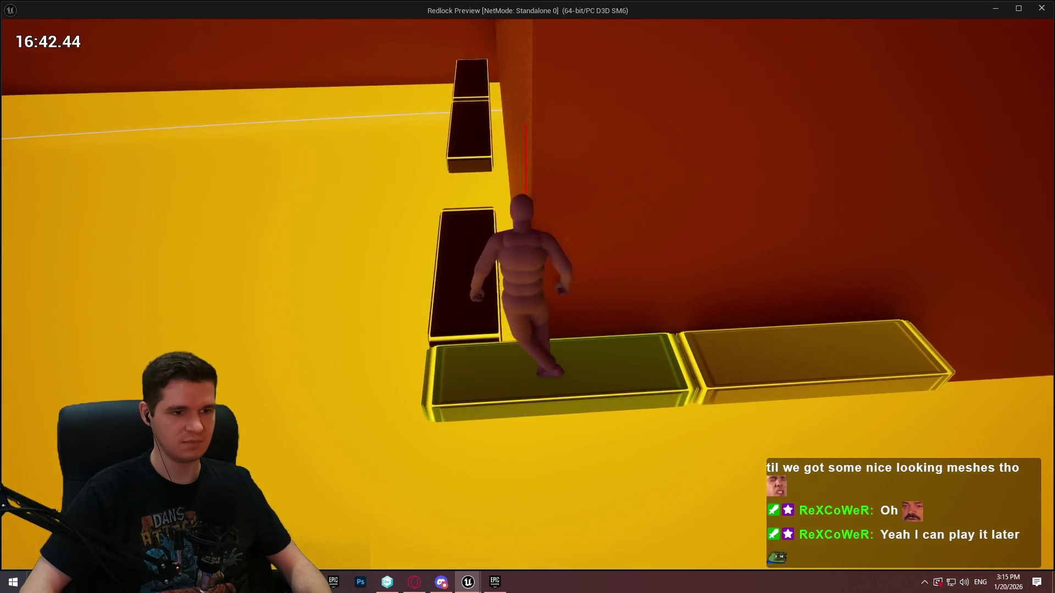
key("w")
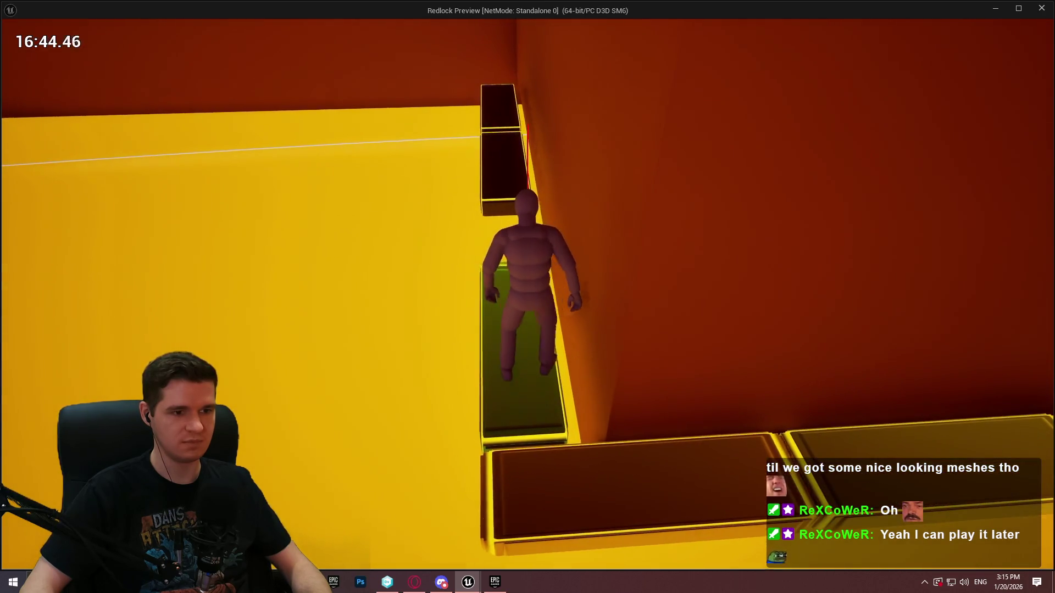
key("space")
key("w")
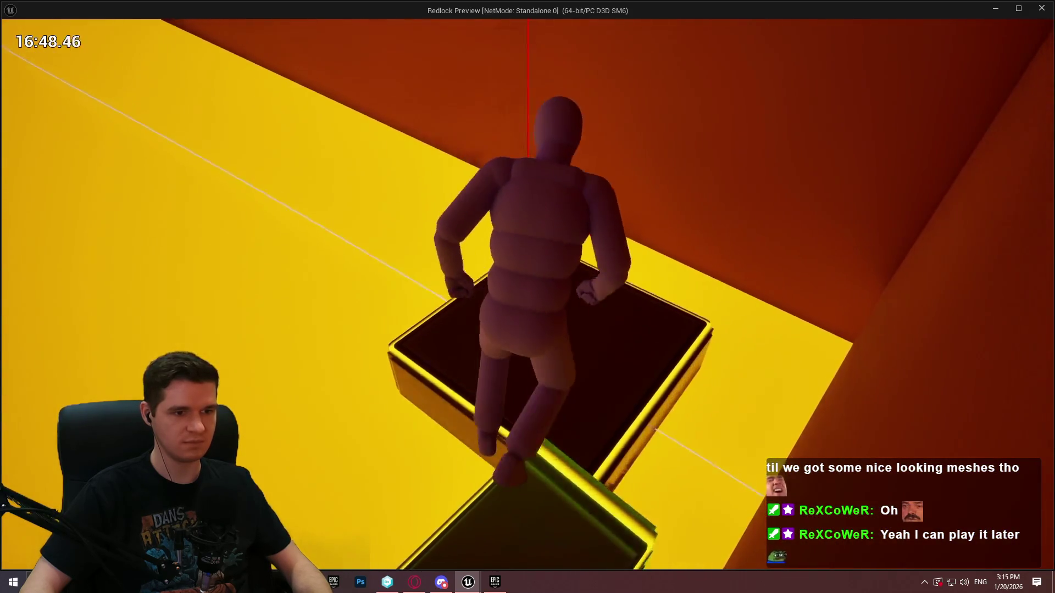
key("w")
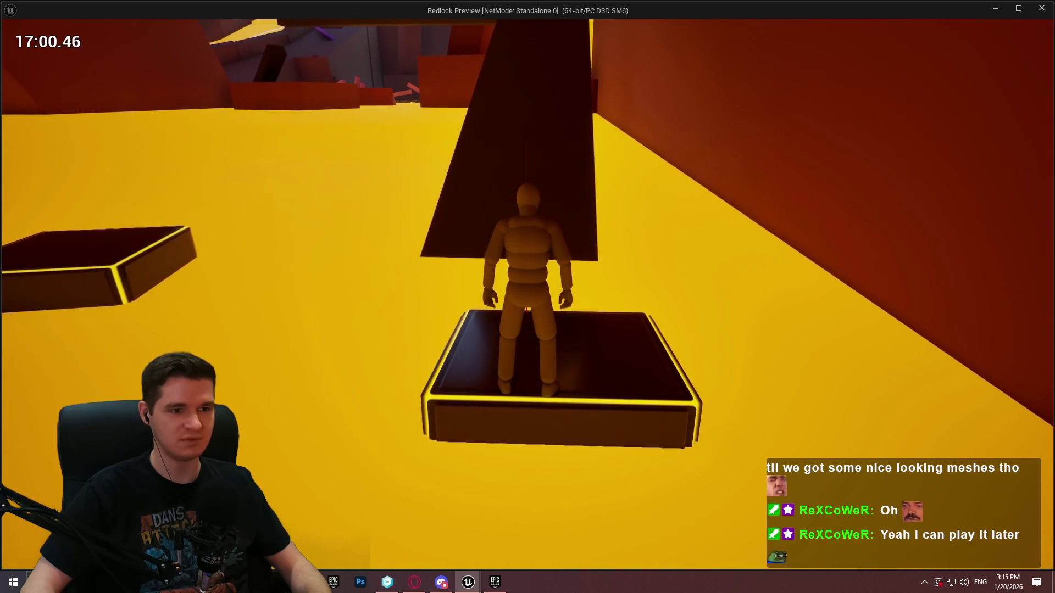
Step: Jump onto the dark sloped beam, run up it and climb the ledge at the top
key("w")
key("space")
key("w")
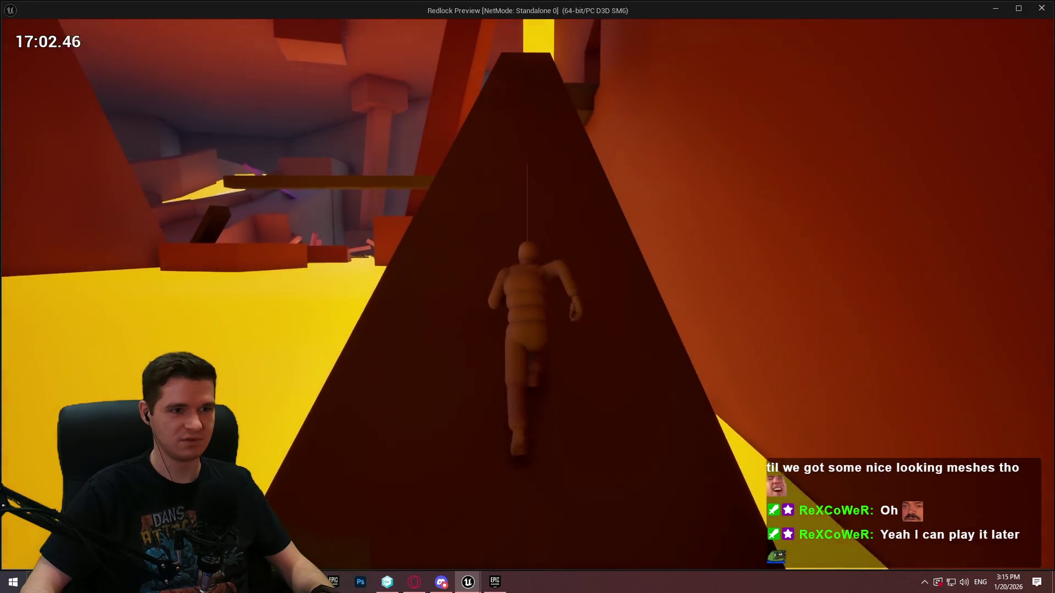
key("w")
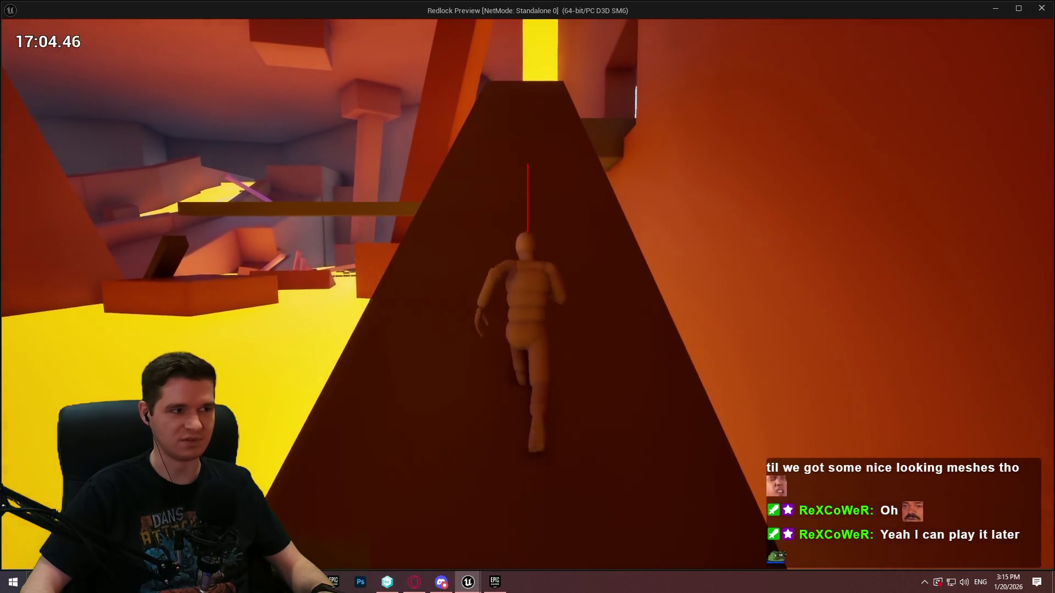
key("w")
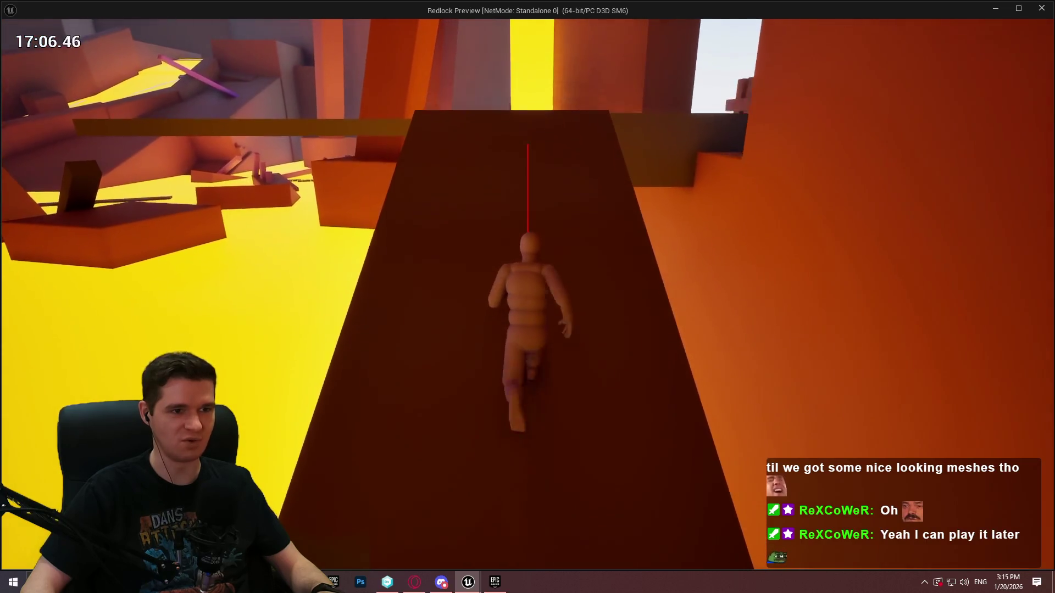
key("w")
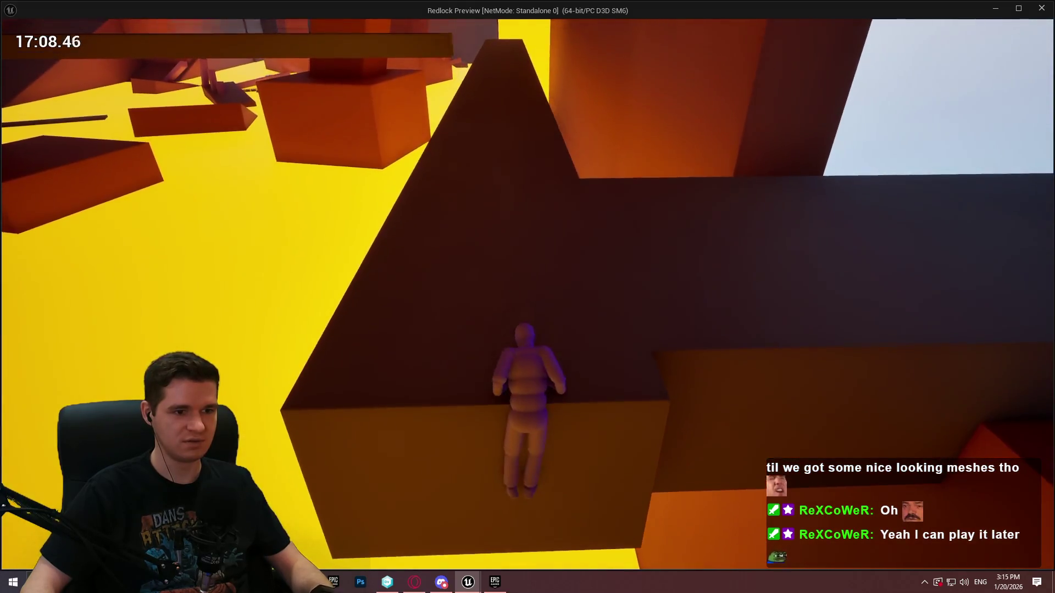
Step: Run and jump along the walkway into the room, stopping the character facing the camera
key("w")
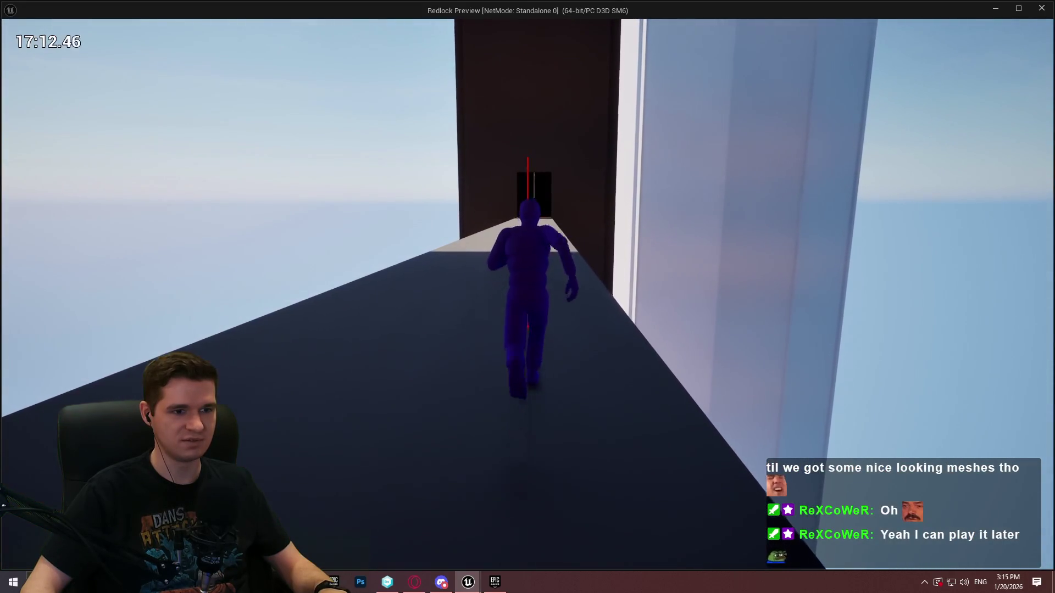
key("w")
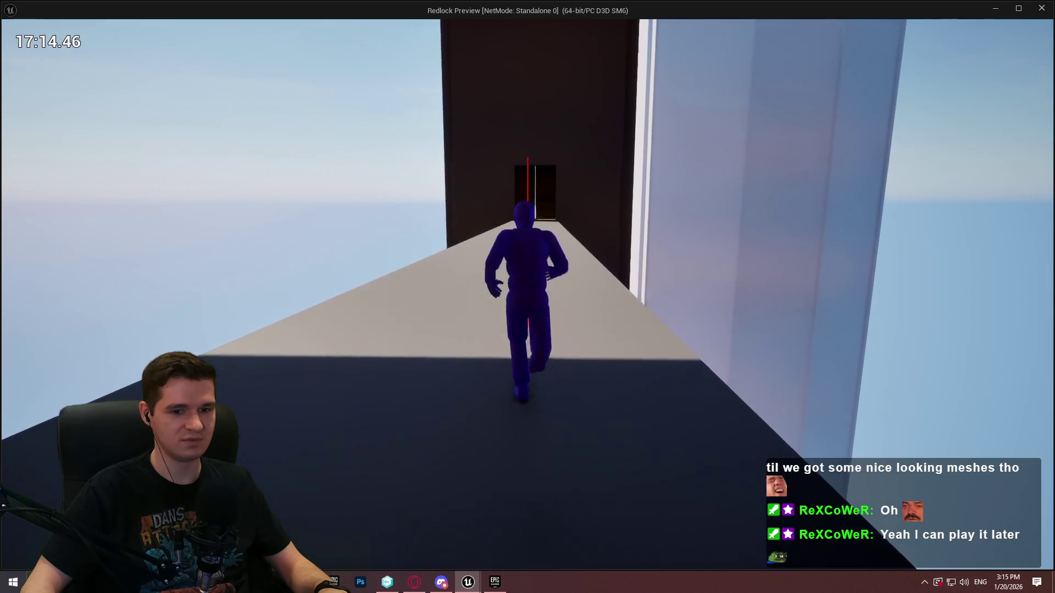
key("w")
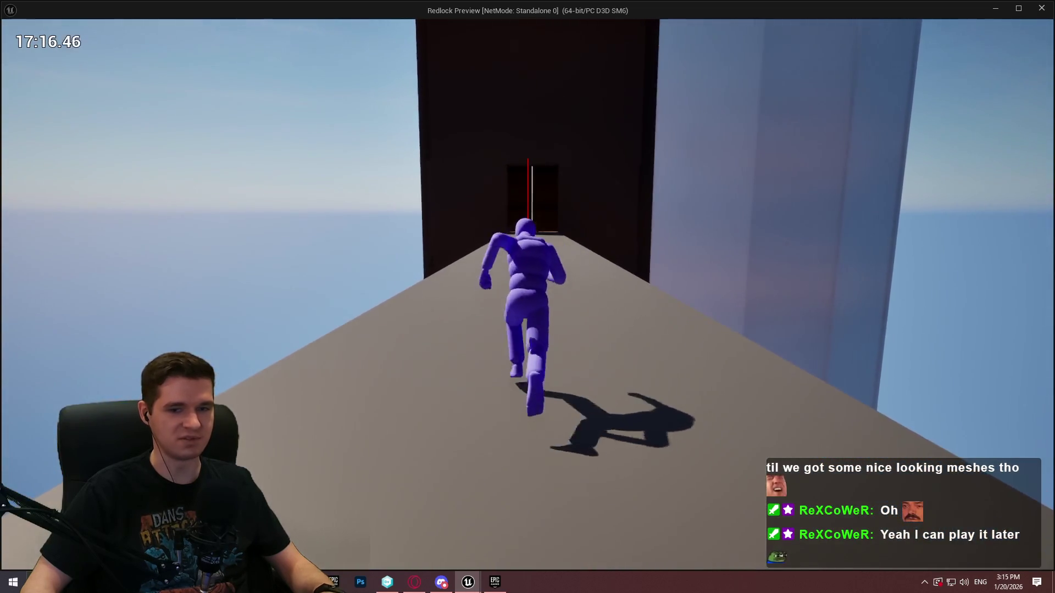
key("w")
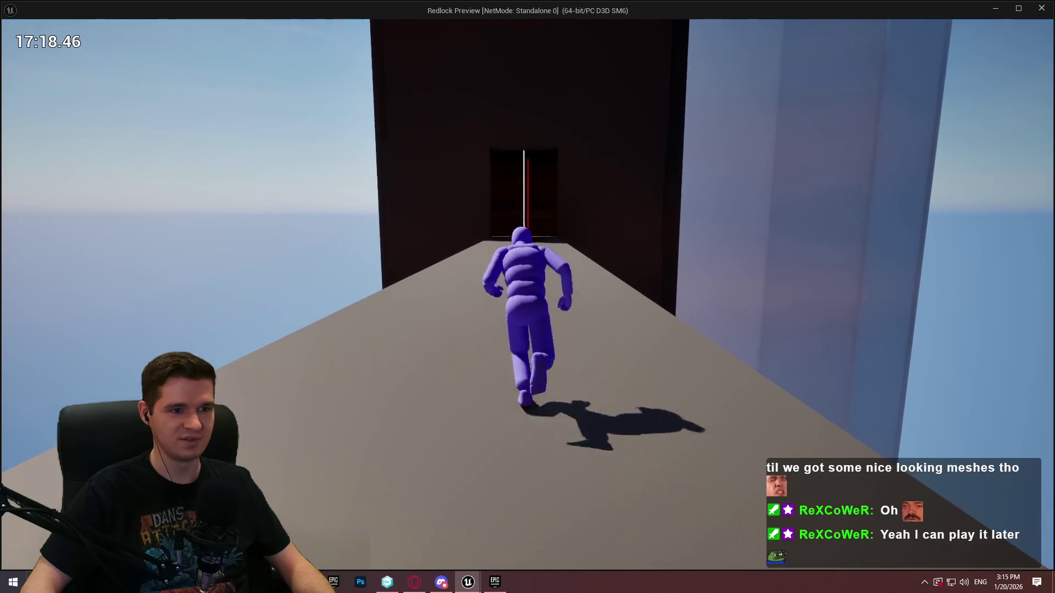
key("w")
key("space")
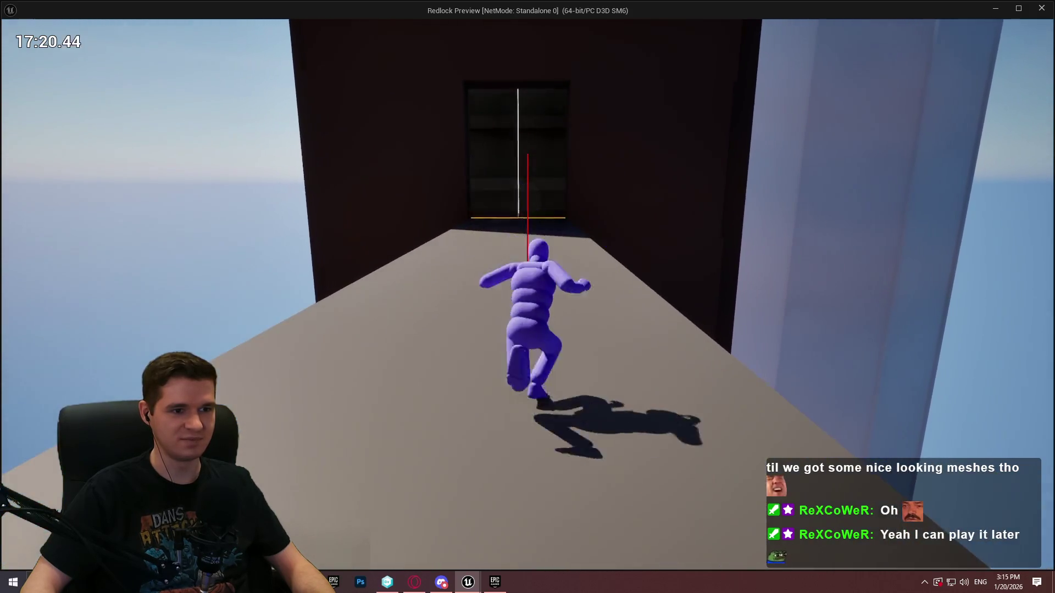
key("space")
key("w")
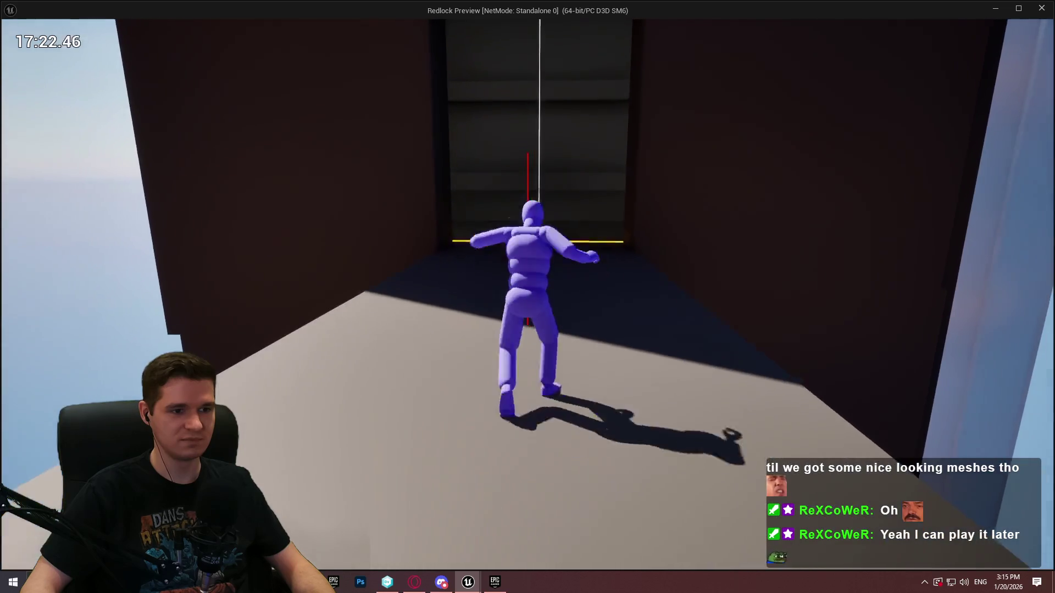
key("space")
key("w")
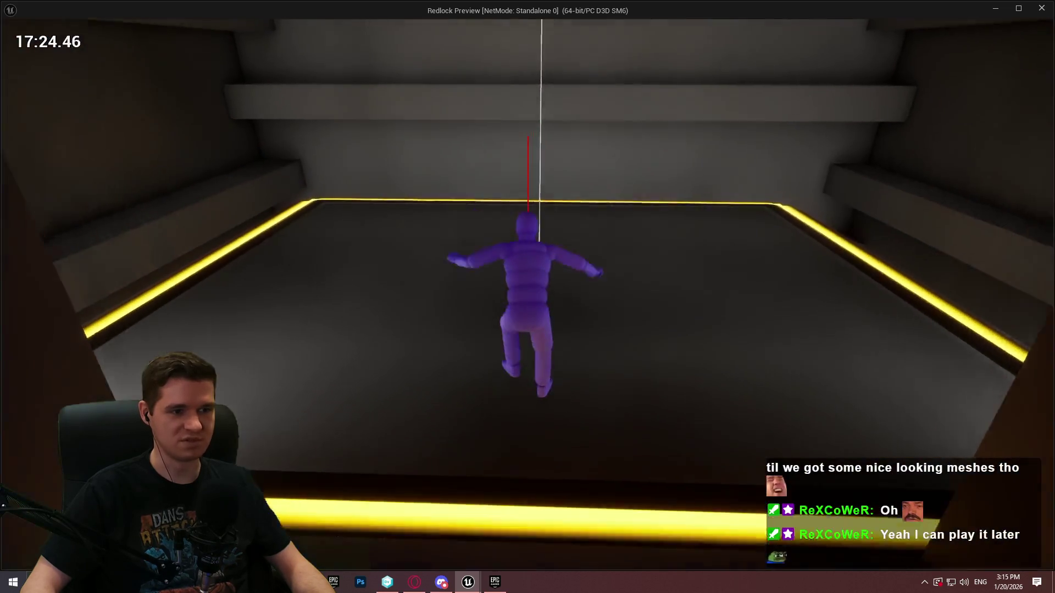
key("s")
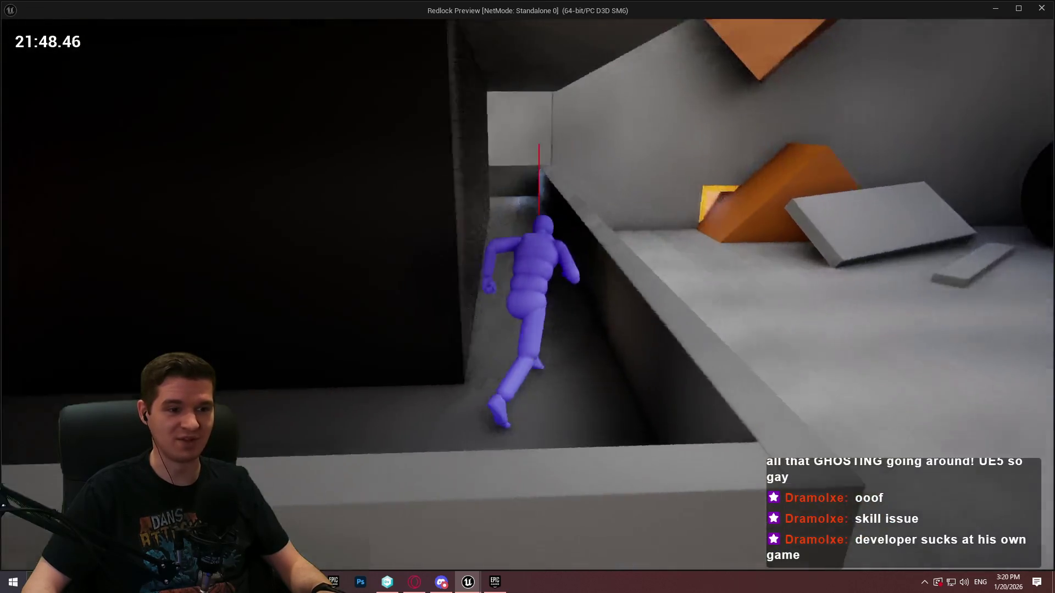
Step: Run the character along the narrow grey ledge beside the orange rooms
key("w")
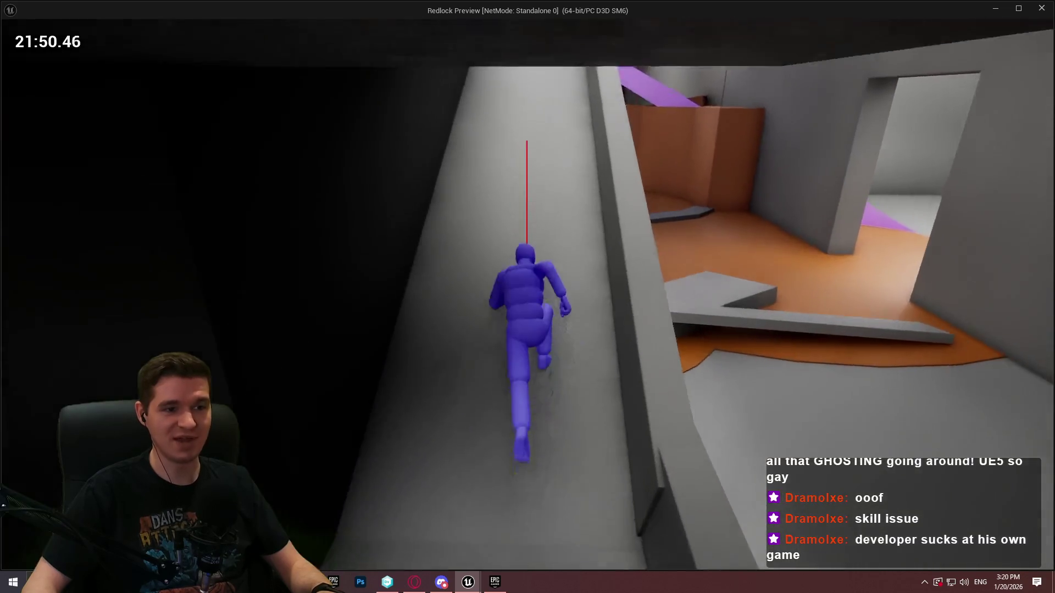
Step: Climb over the next ledges, jump to the dark wall and mantle onto the ledge above
key("w")
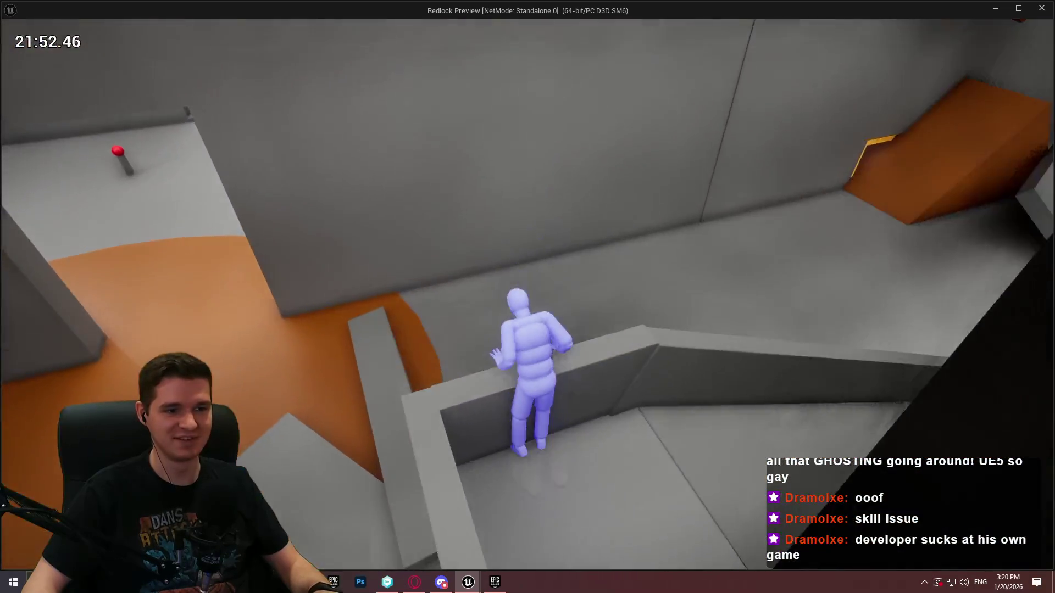
key("w")
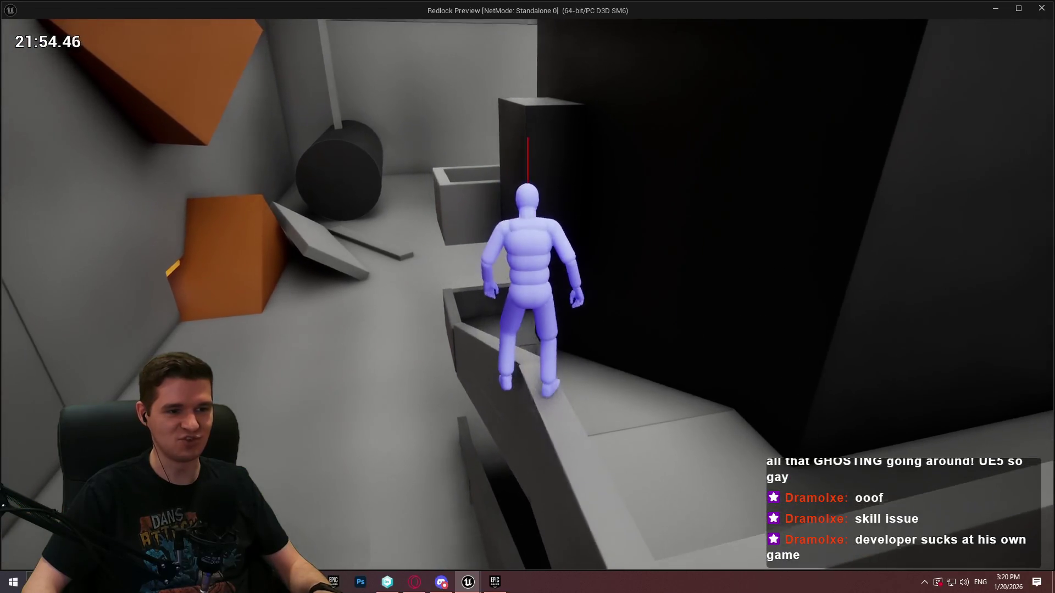
key("space")
key("w")
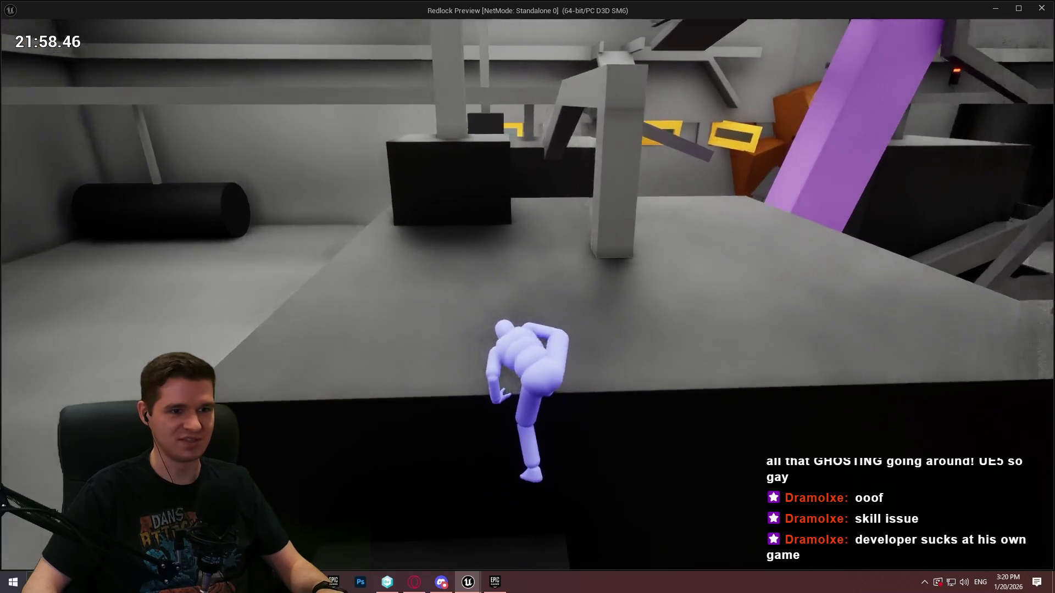
key("w")
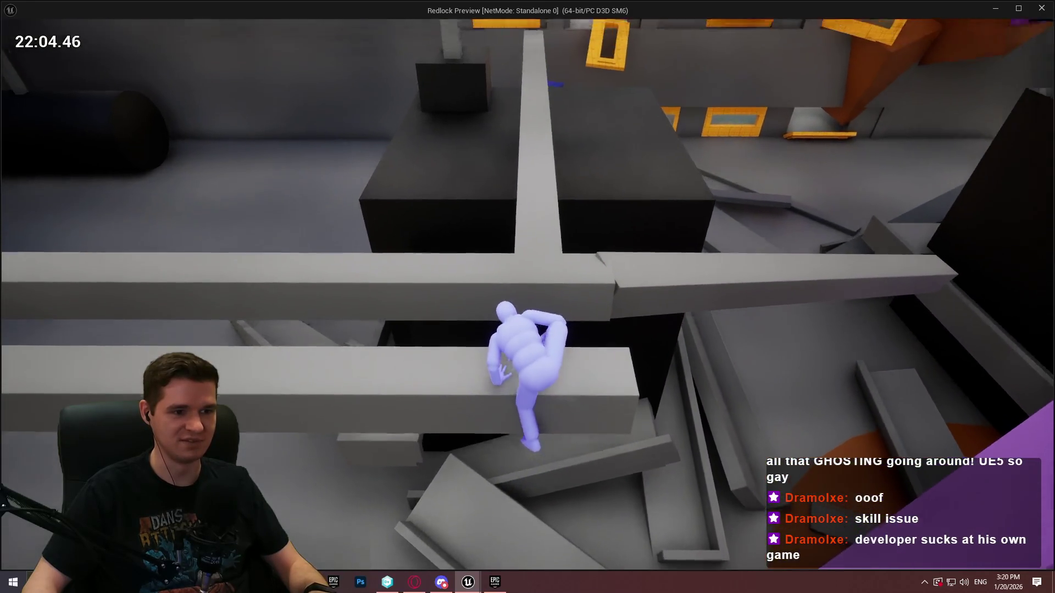
Step: Run the yellow beams, crouch-walk along the ledge by the yellow wall and drop to the grey floor
key("w")
key("w")
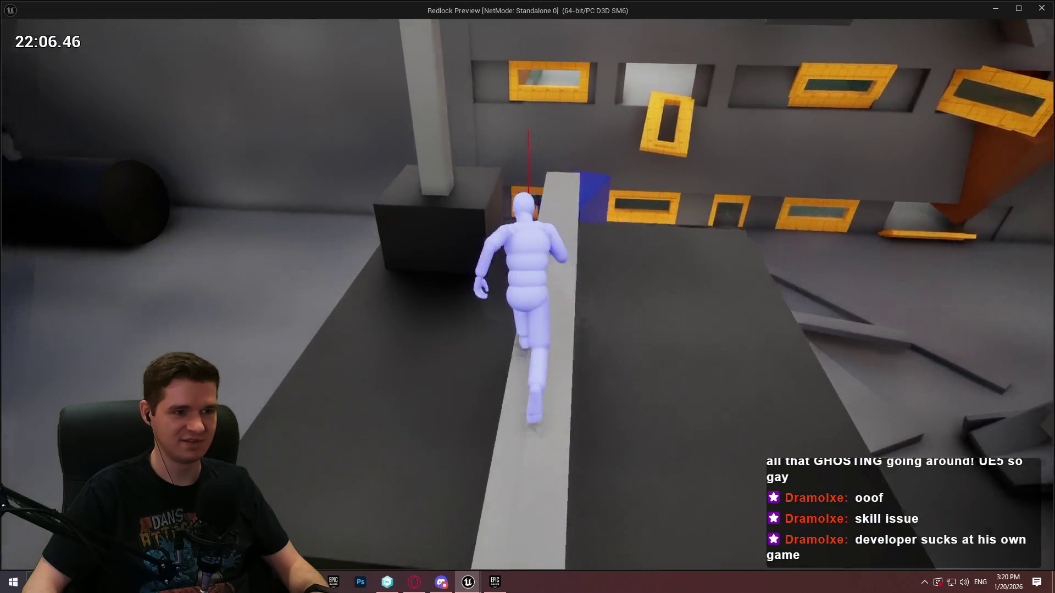
key("w")
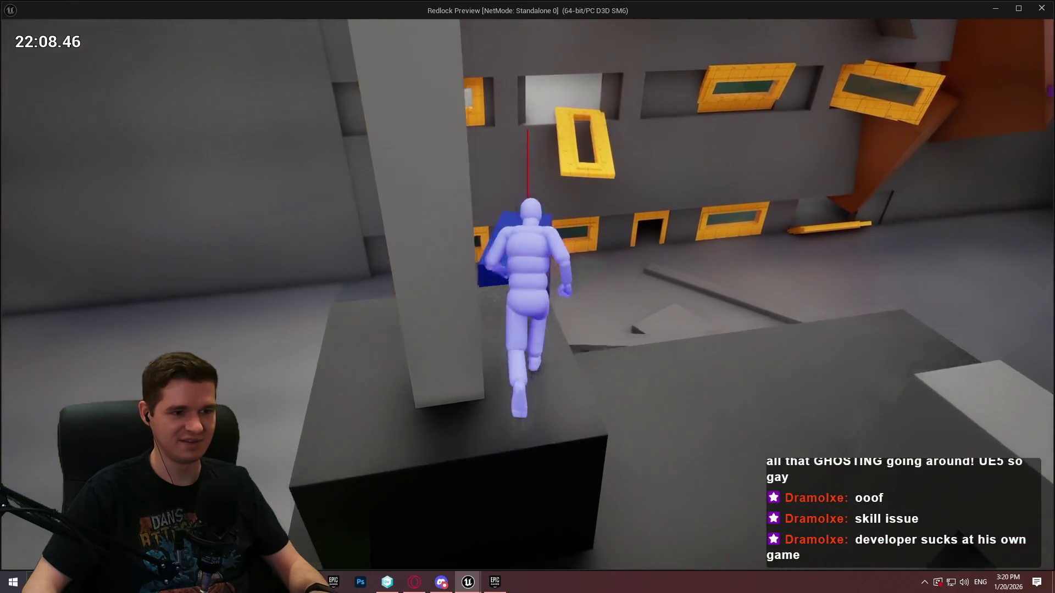
key("space")
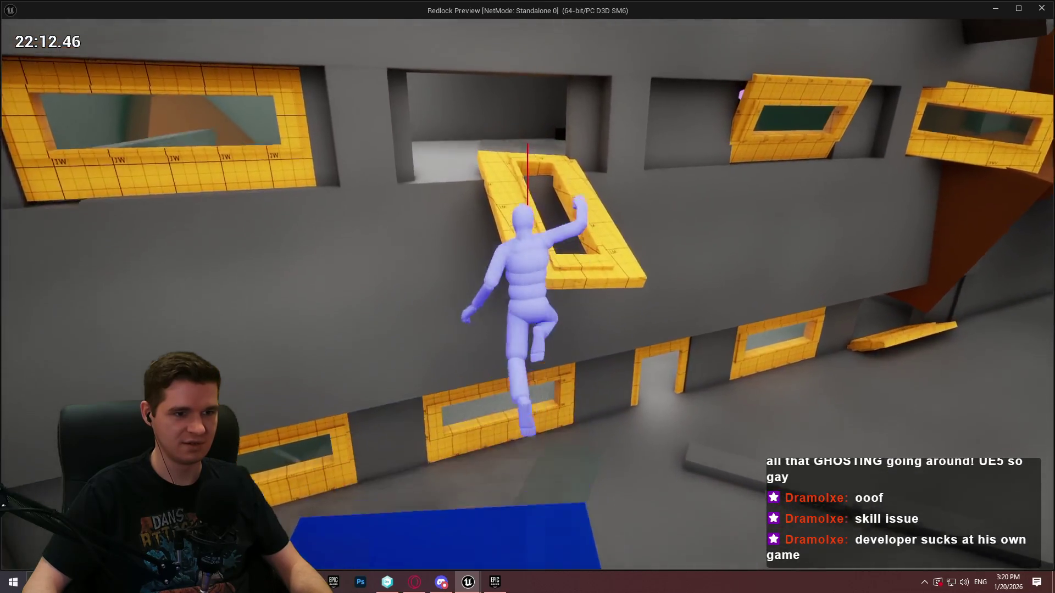
key("w")
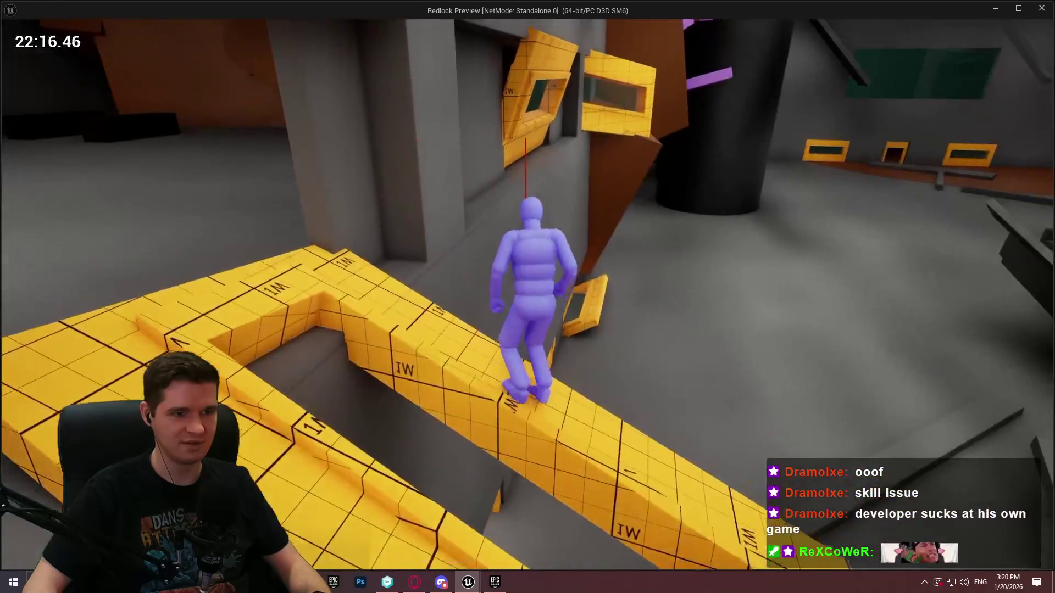
key("space")
key("w")
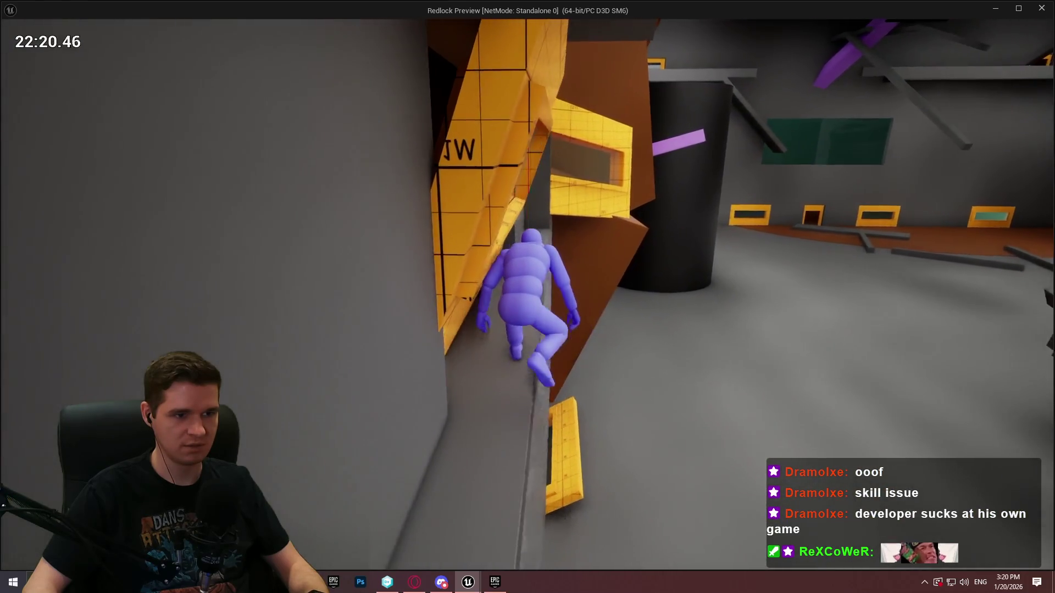
key("w")
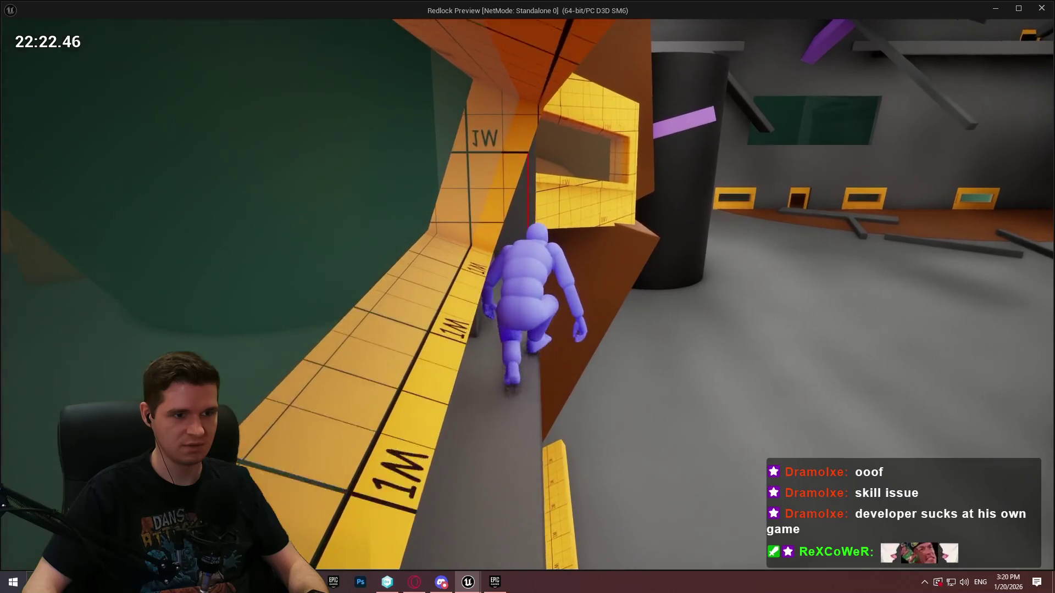
key("space")
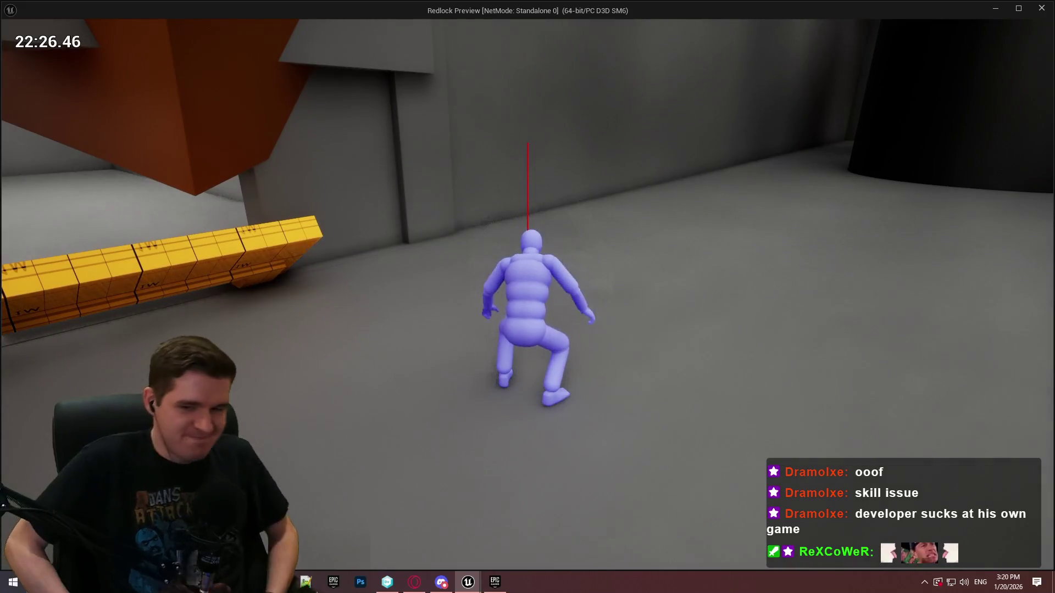
Step: Vault onto the ledge, run and leap up the ramp, and jump into the grey room
key("w")
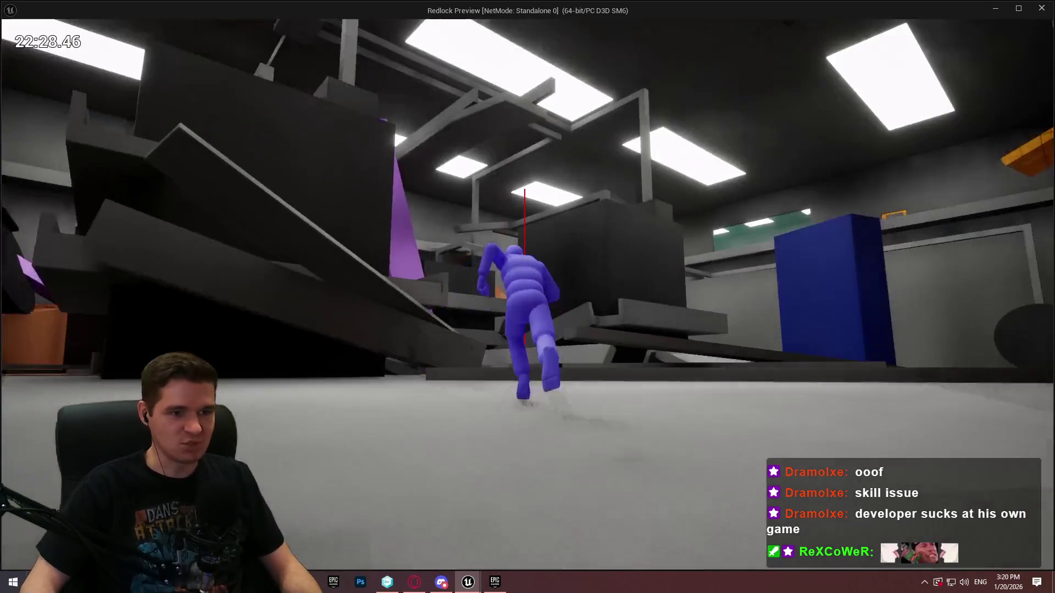
key("space")
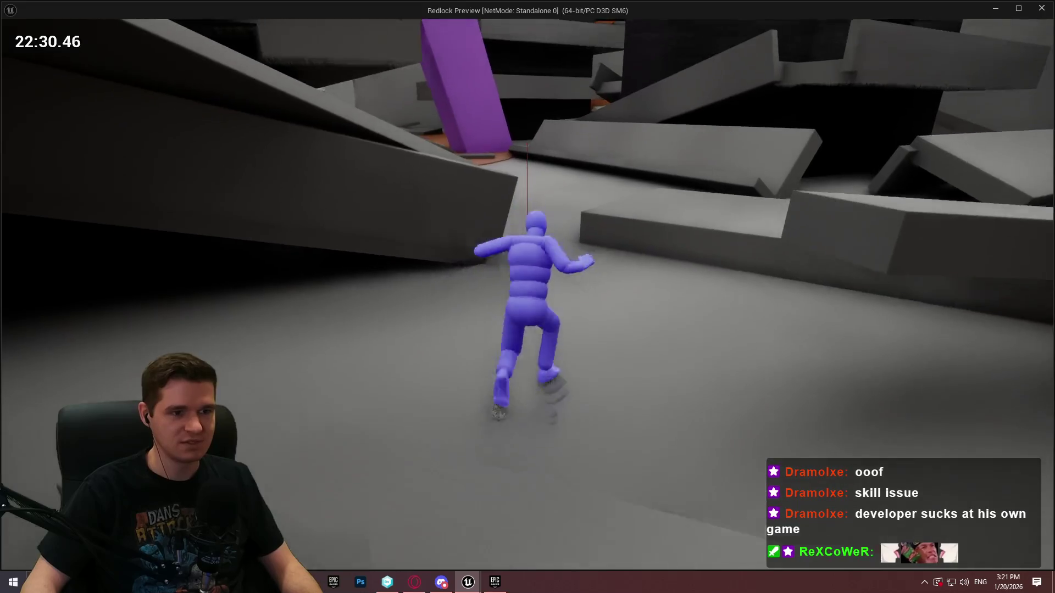
key("space")
key("w")
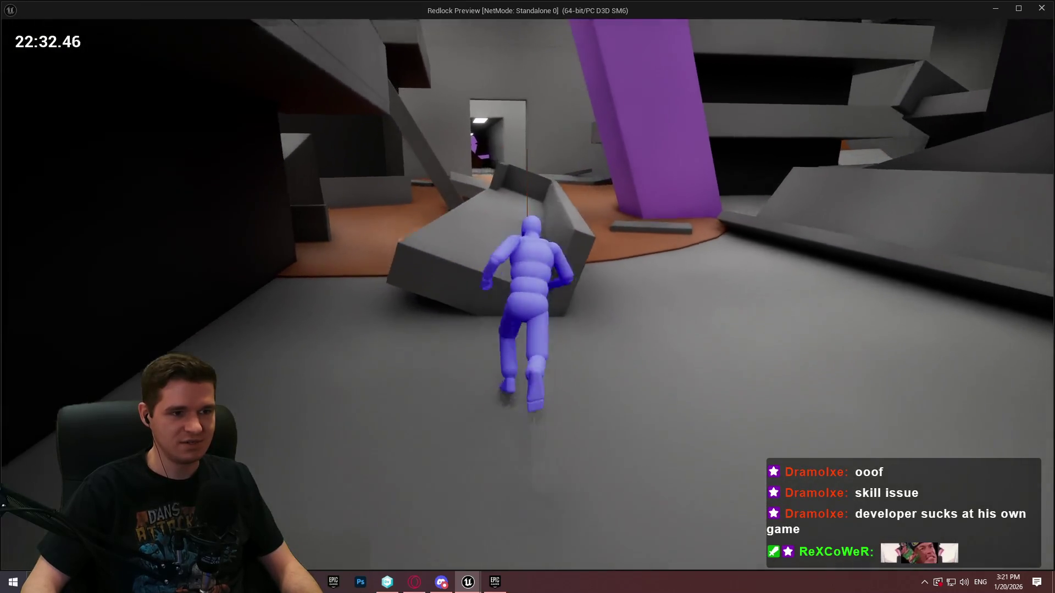
key("space")
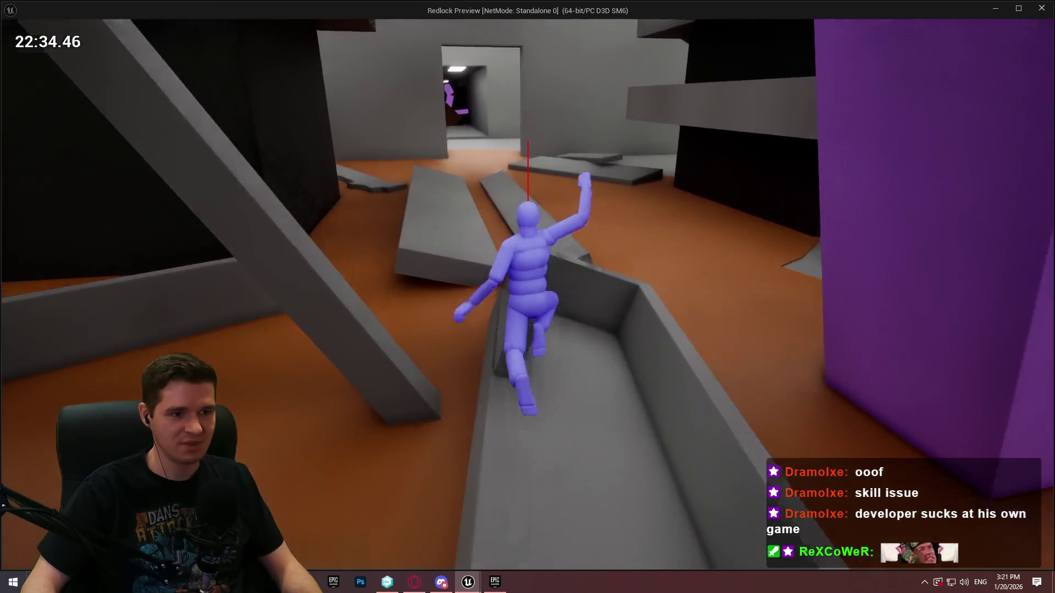
key("space")
key("w")
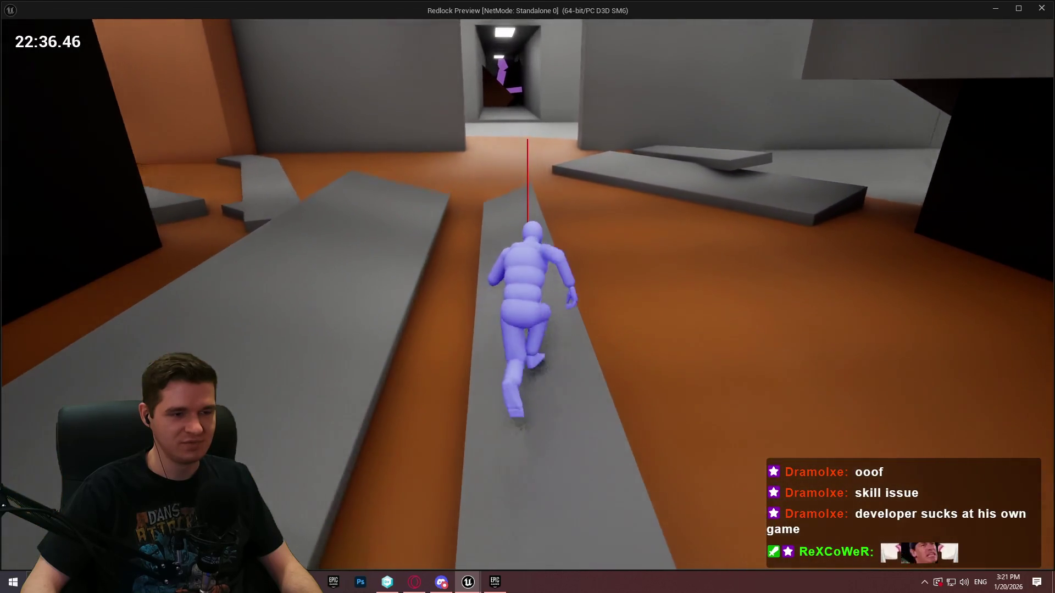
key("space")
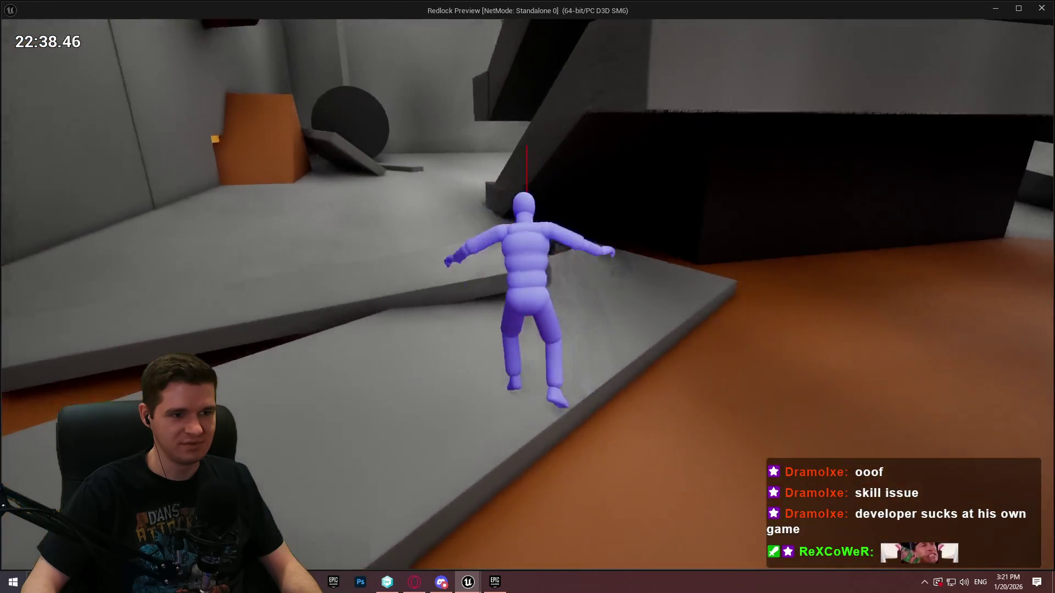
key("space")
key("w")
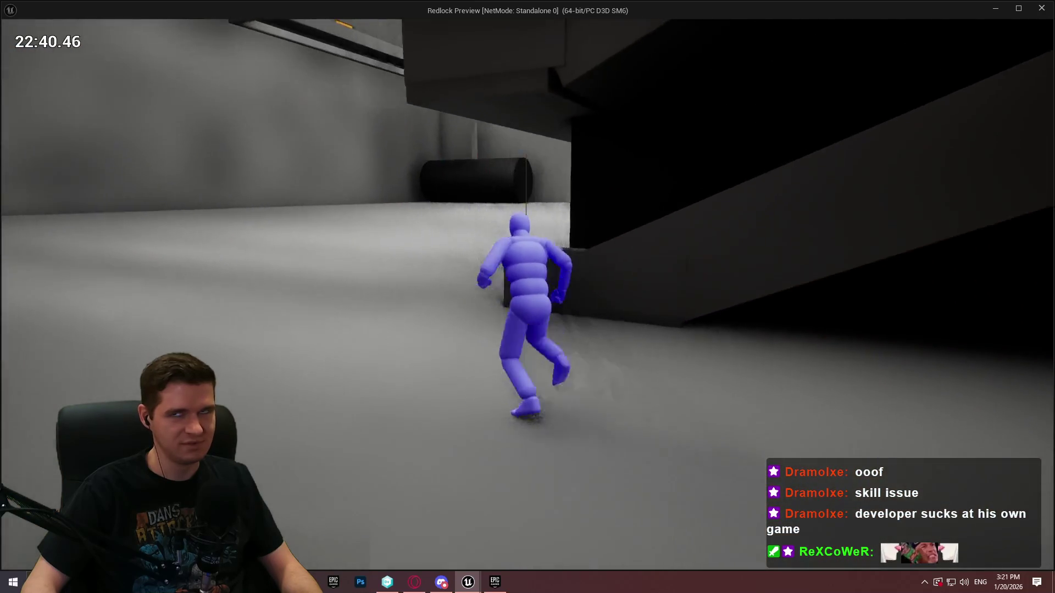
Step: Run along the narrow wall ledge, climb the dark pillar and mount the high grey platform
key("w")
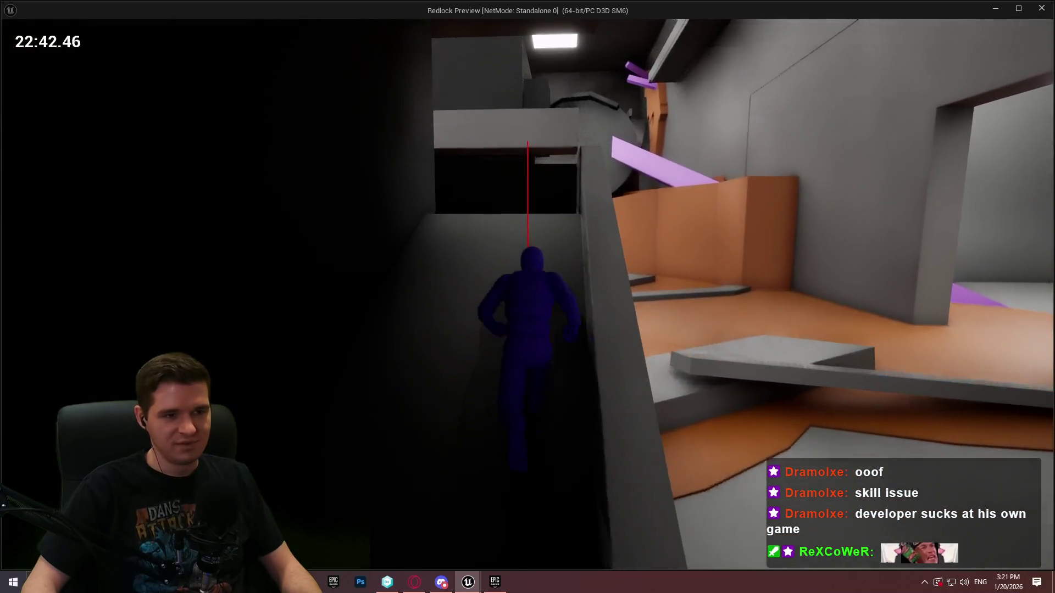
key("w")
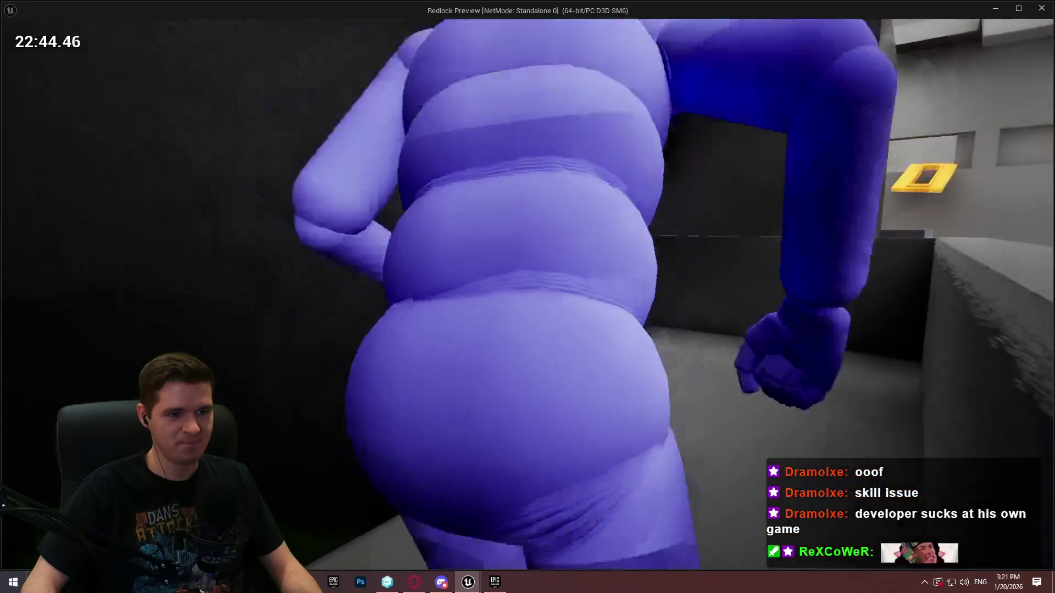
key("w")
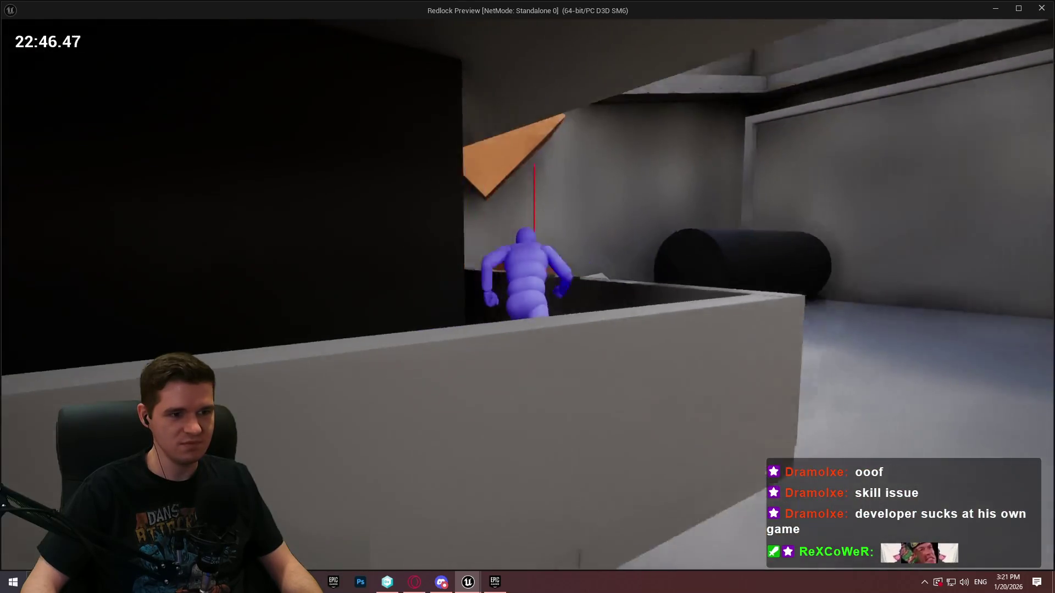
key("w")
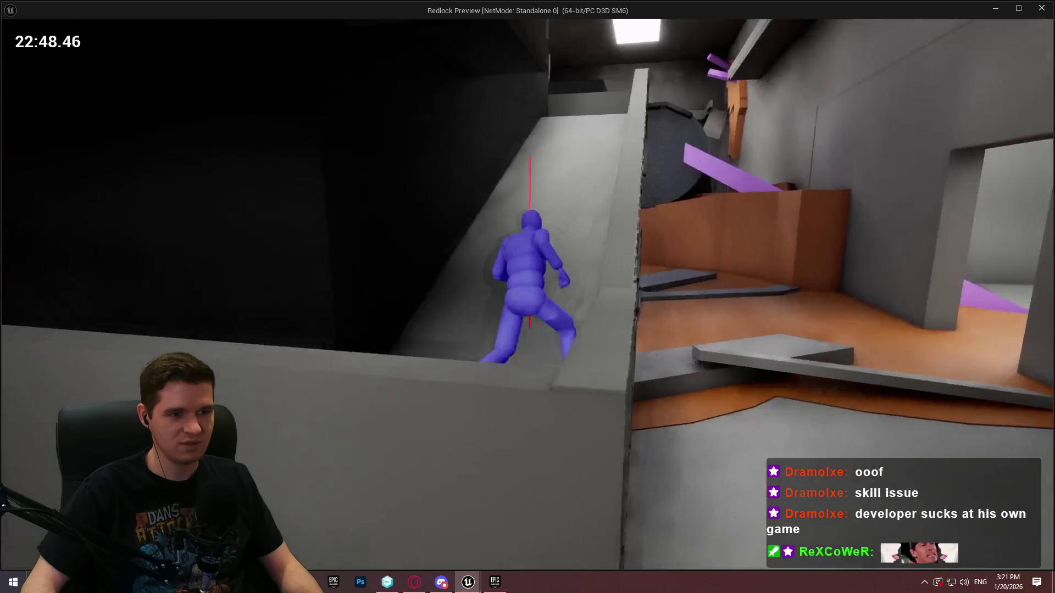
key("w")
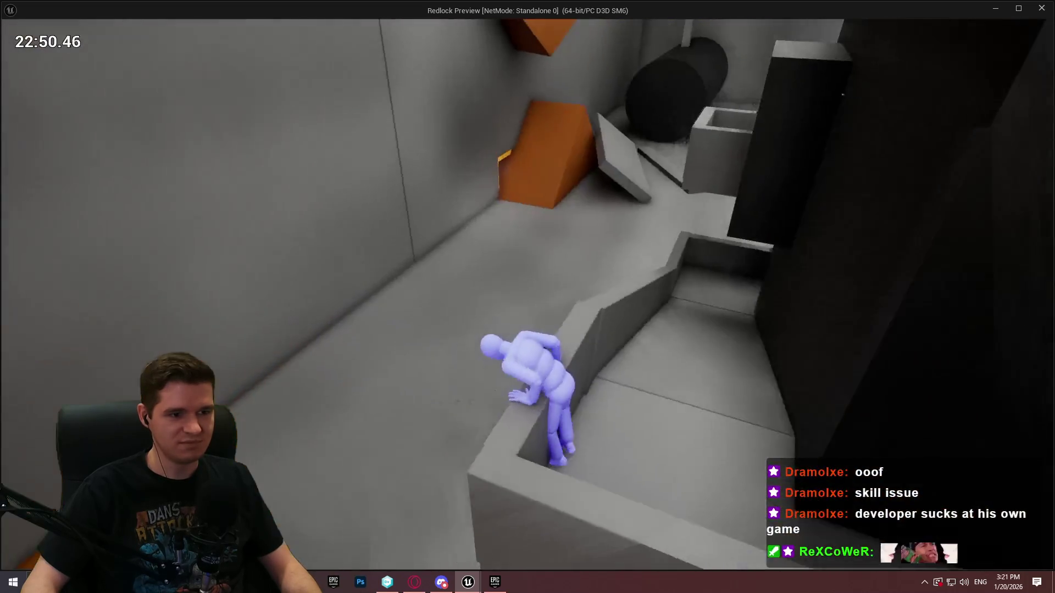
key("w")
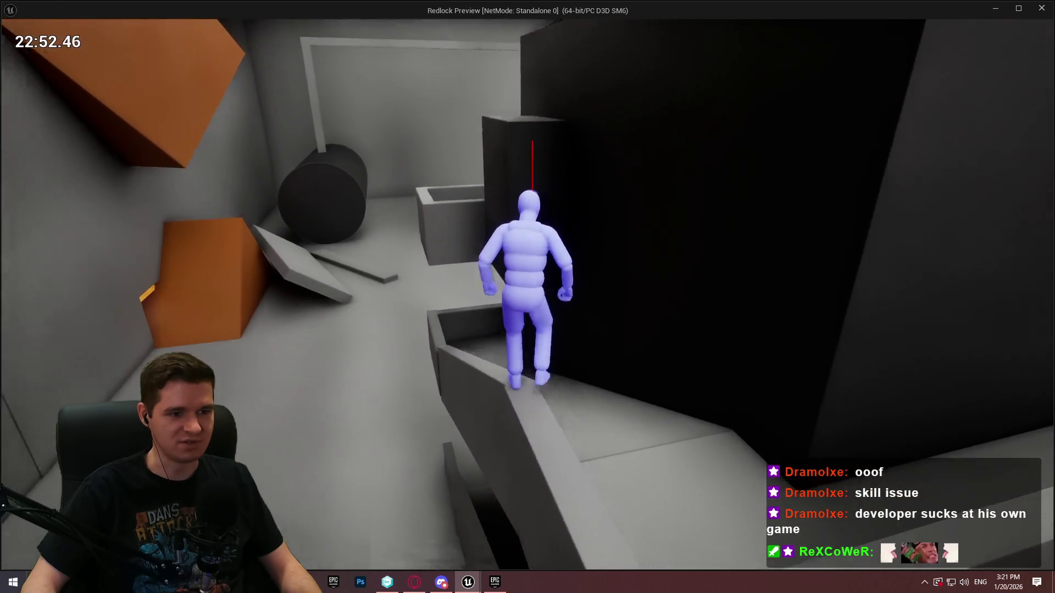
key("w")
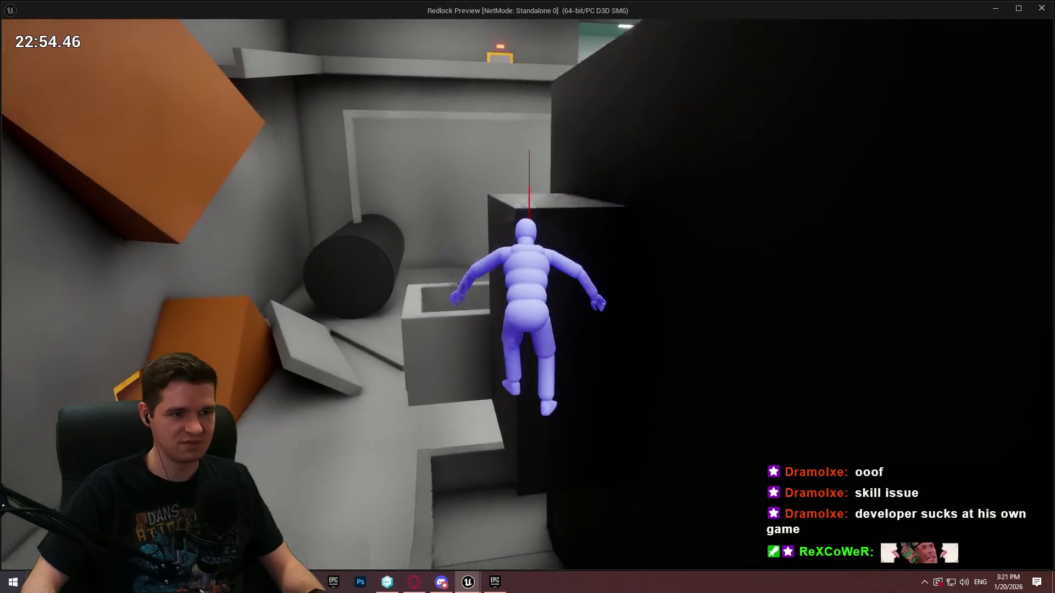
key("w")
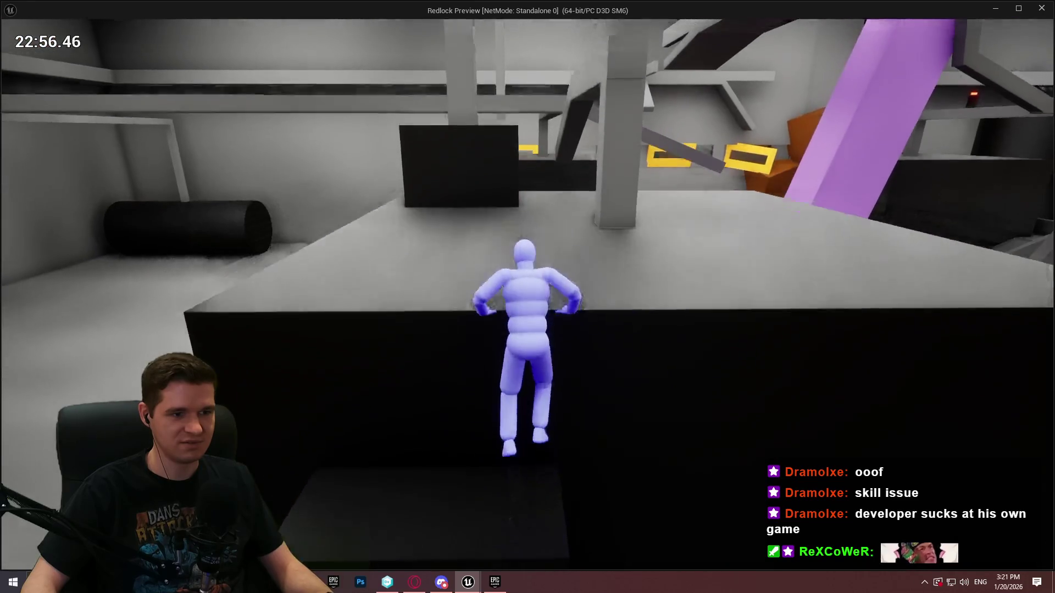
key("w")
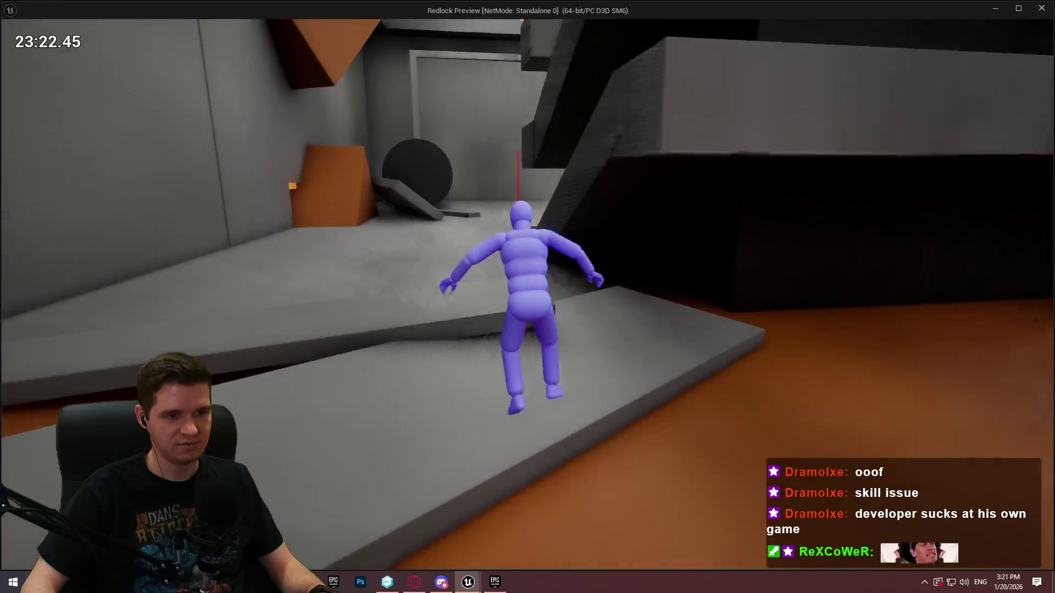
Step: Run past the wall onto the ledges and vault the character over them
key("w")
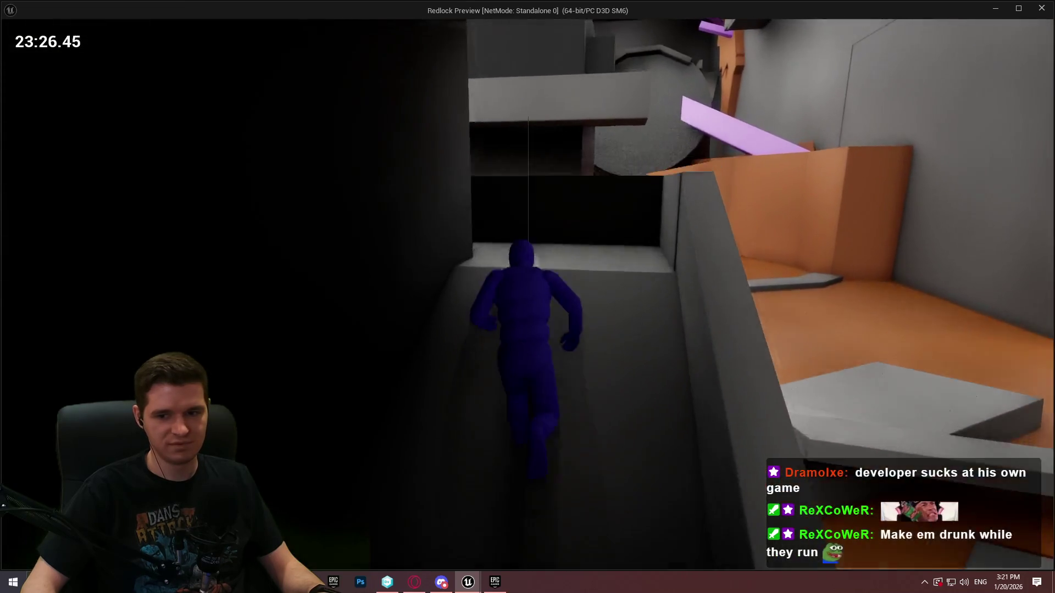
key("w")
key("w")
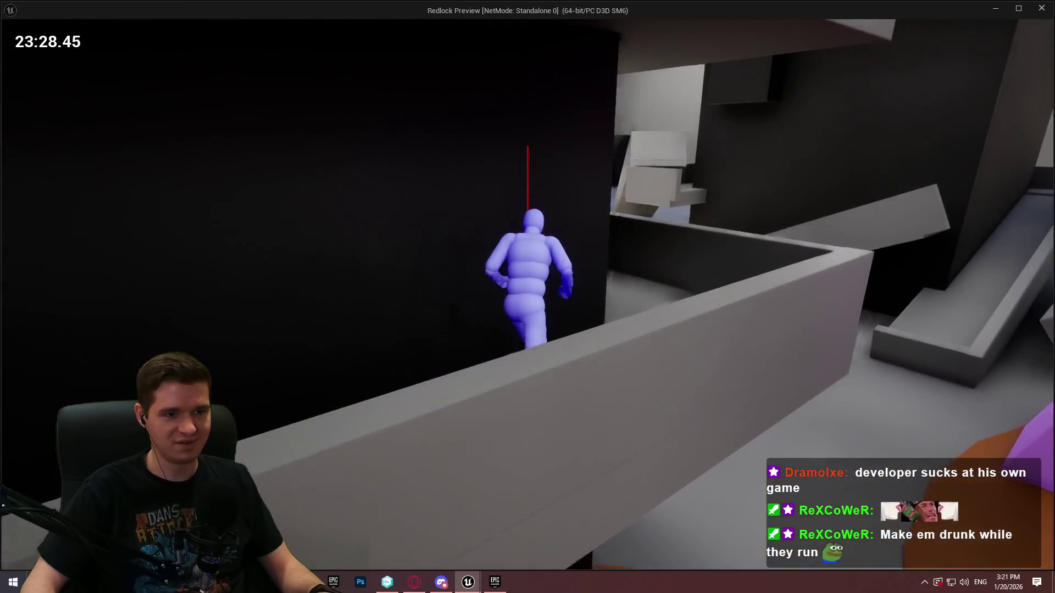
key("w")
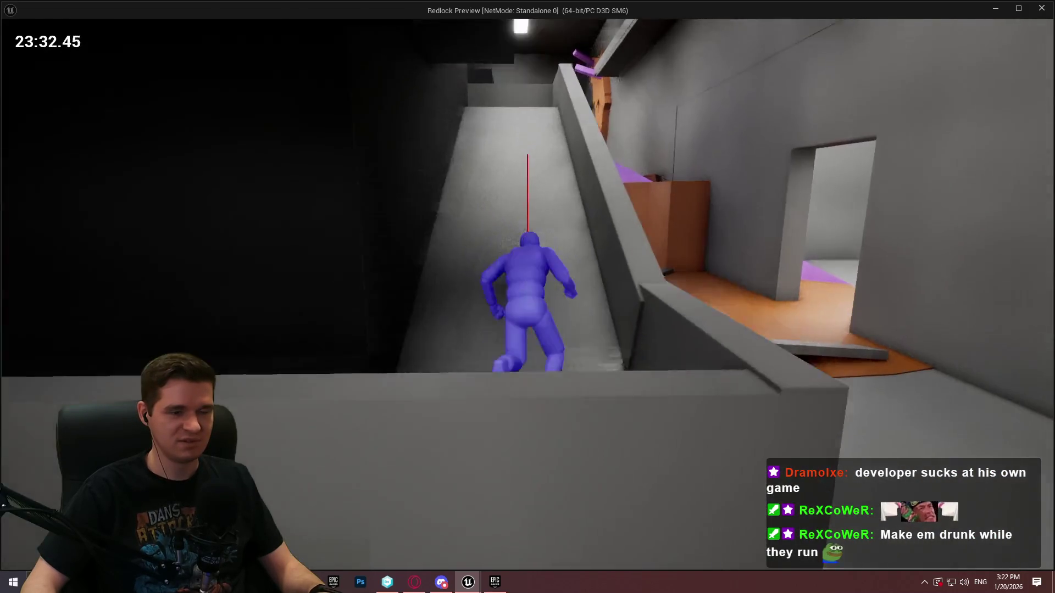
key("w")
key("w")
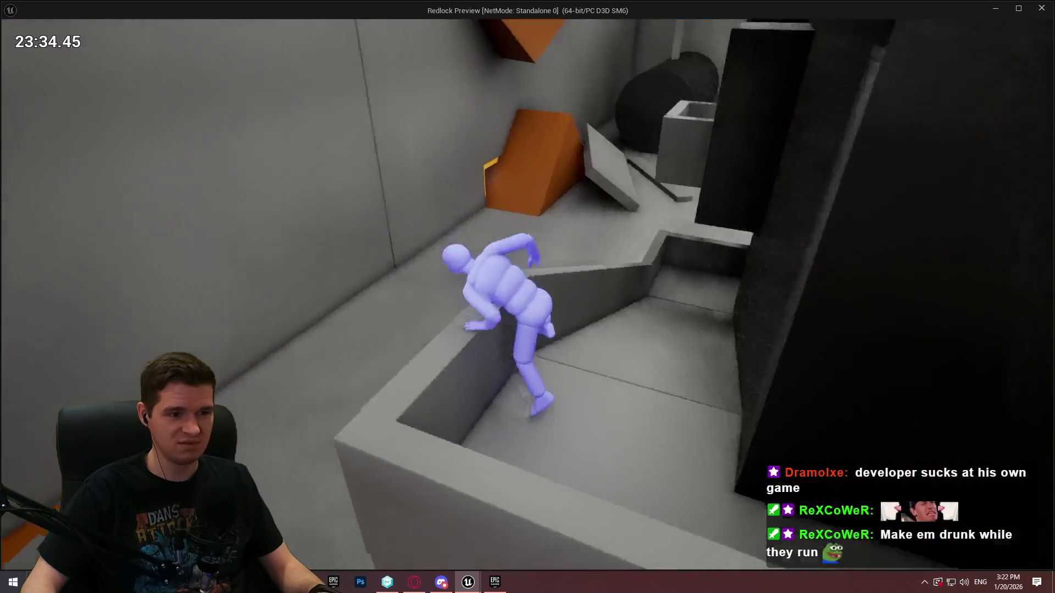
key("w")
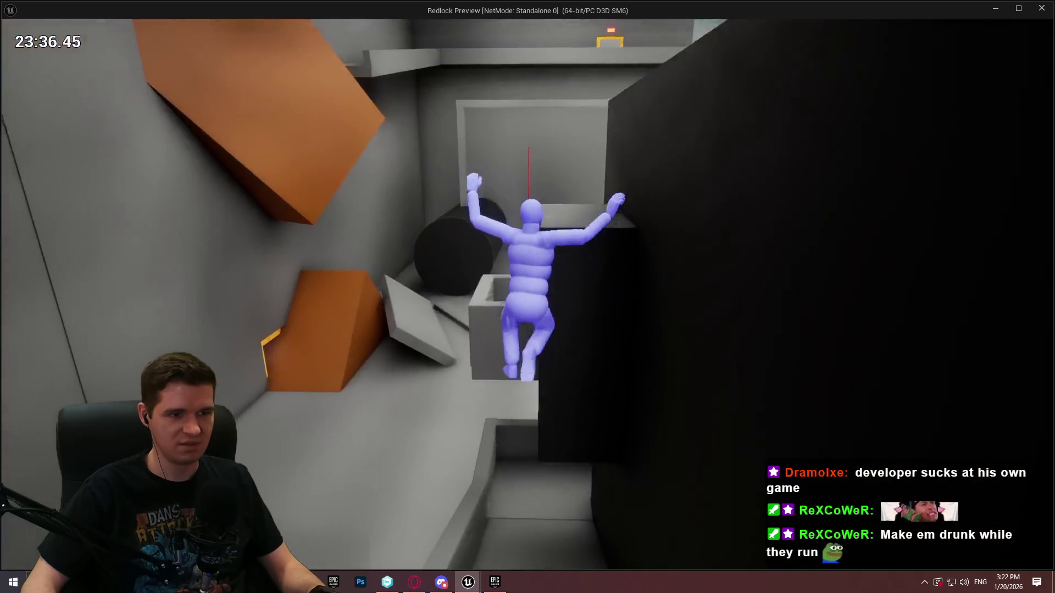
Step: Climb across the dark block onto the platform, then jump up onto the narrow beam
key("w")
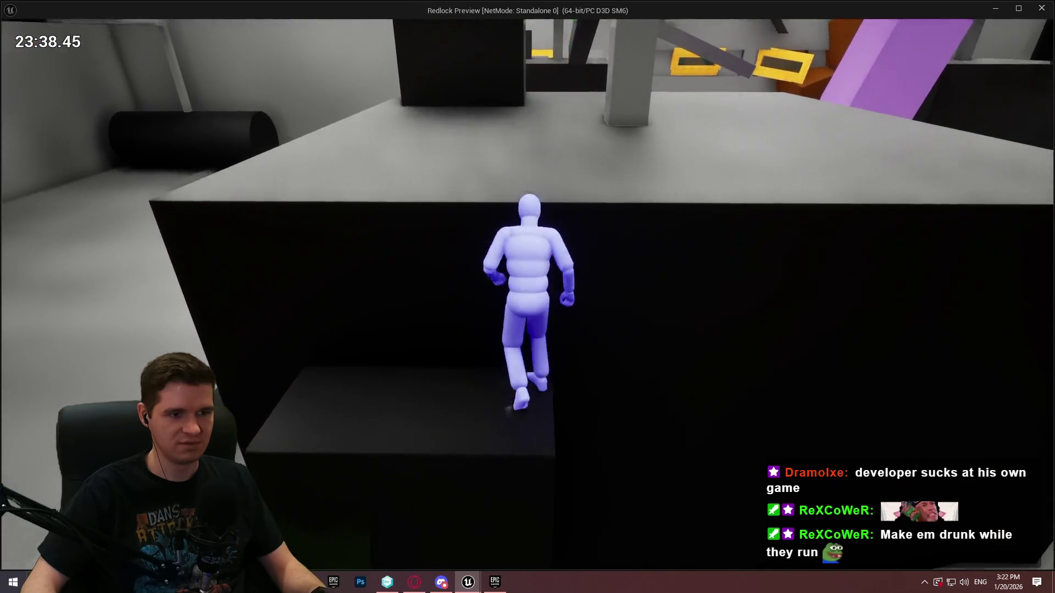
key("w")
key("w")
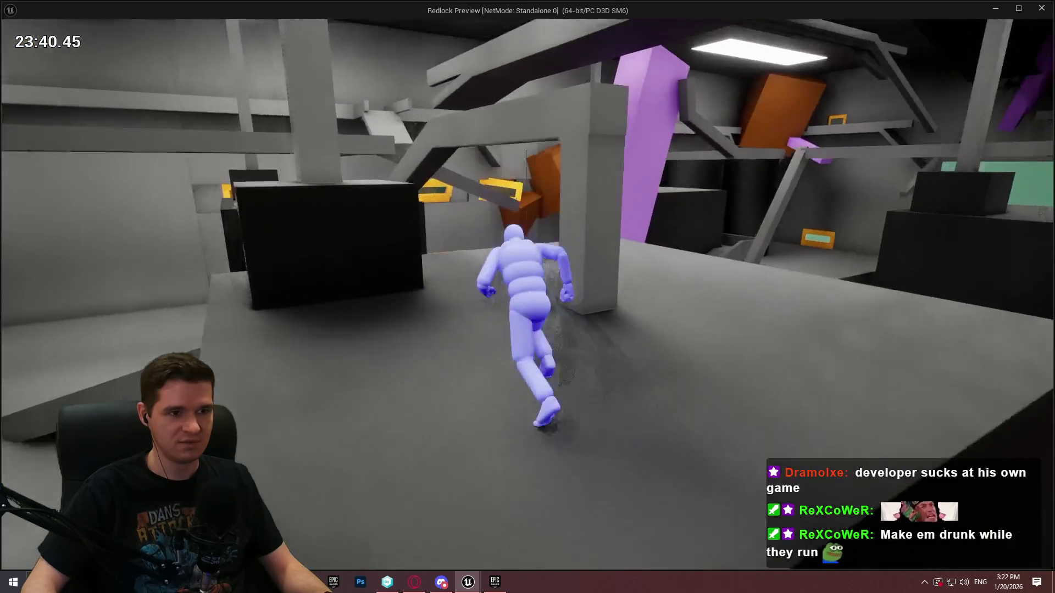
key("w")
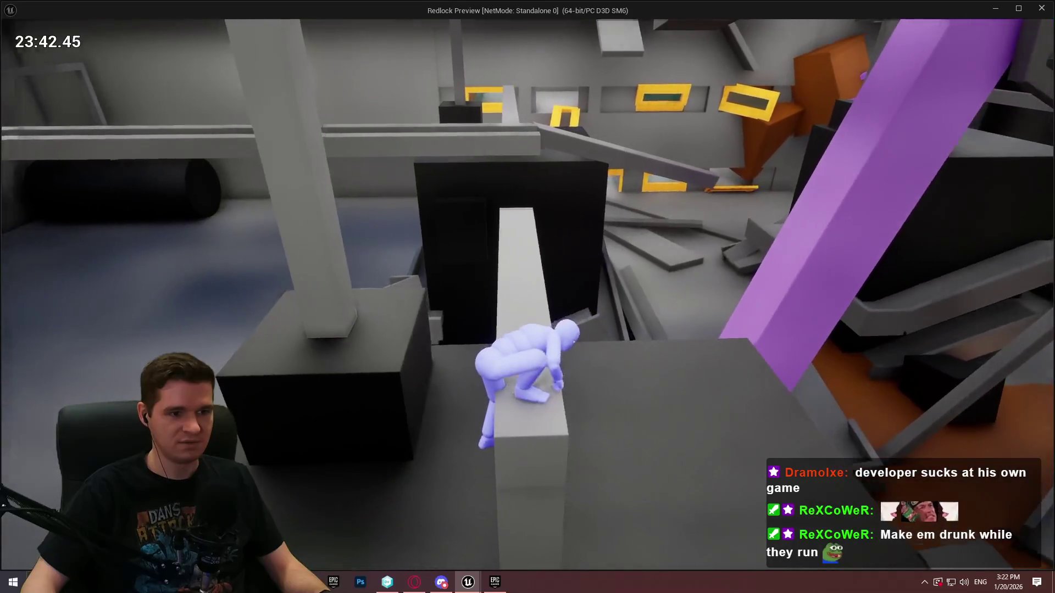
key("w")
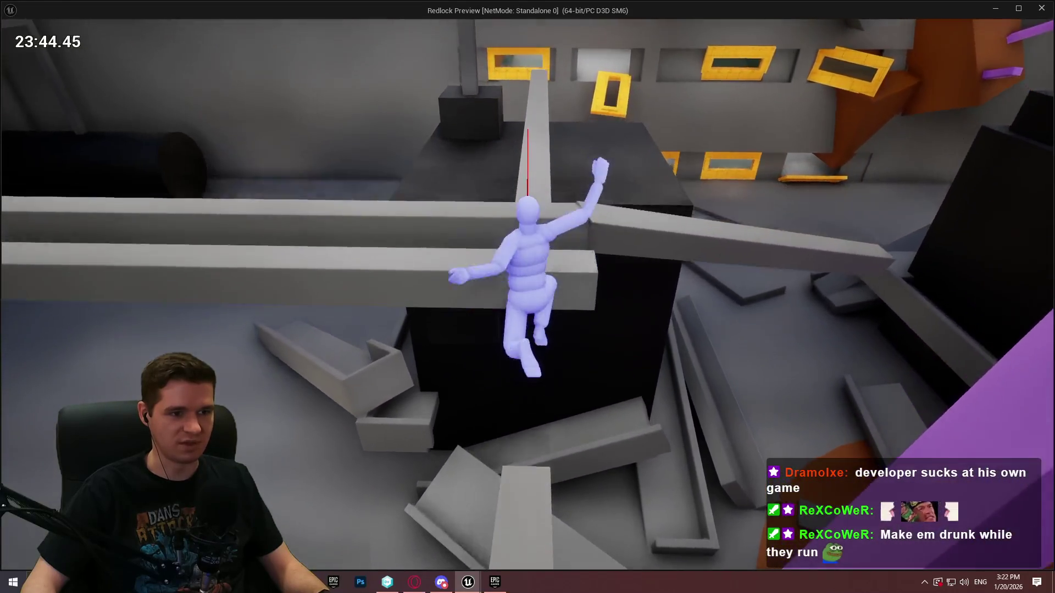
key("w")
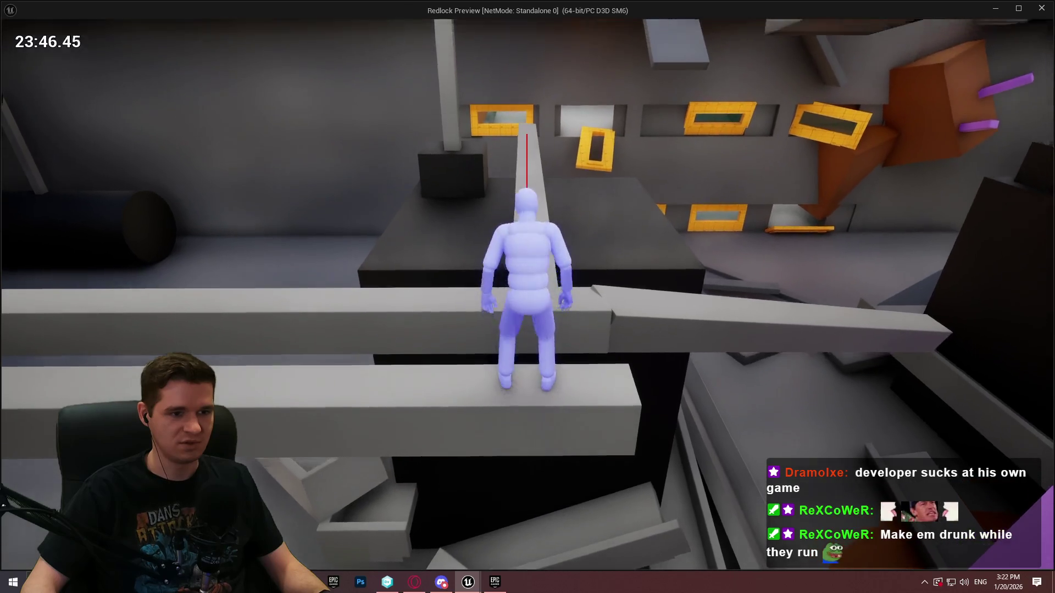
key("space")
key("space")
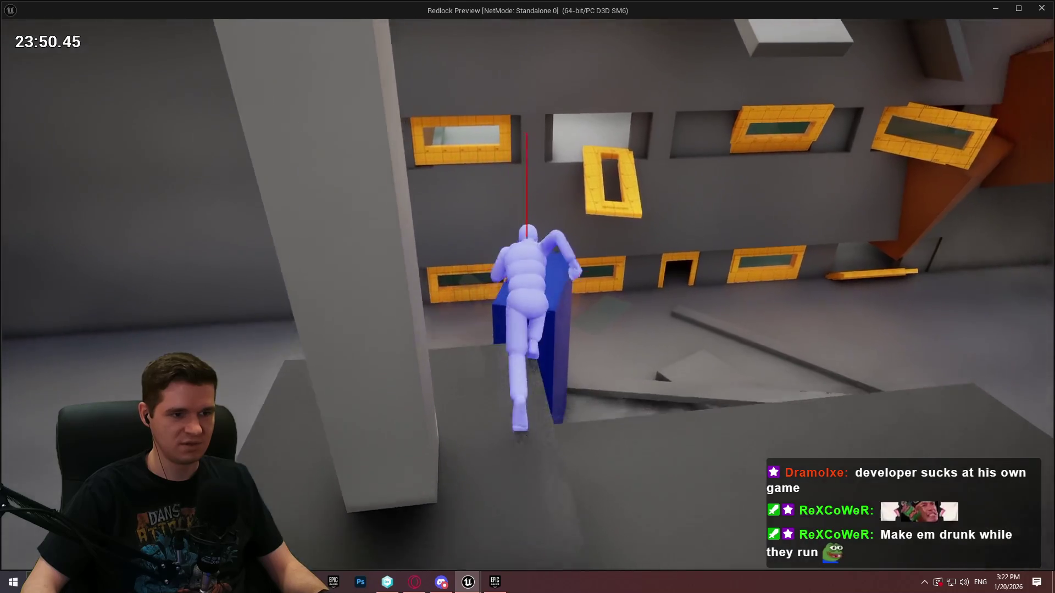
Step: Cross the blue pillar, crouch-walk the tilted yellow frame, then jump onto the brown ledge
key("s")
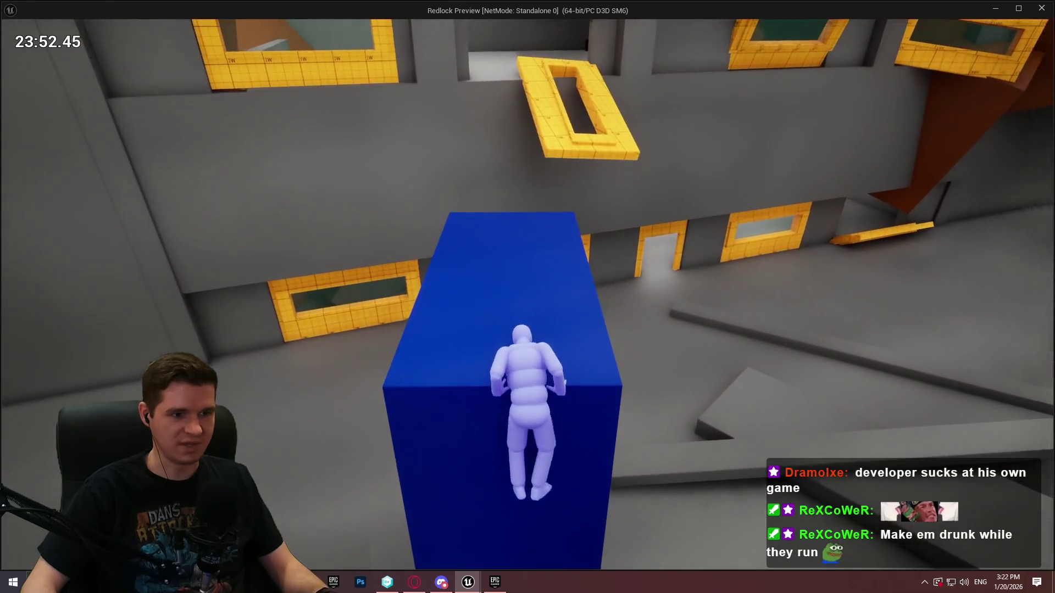
key("w")
key("space")
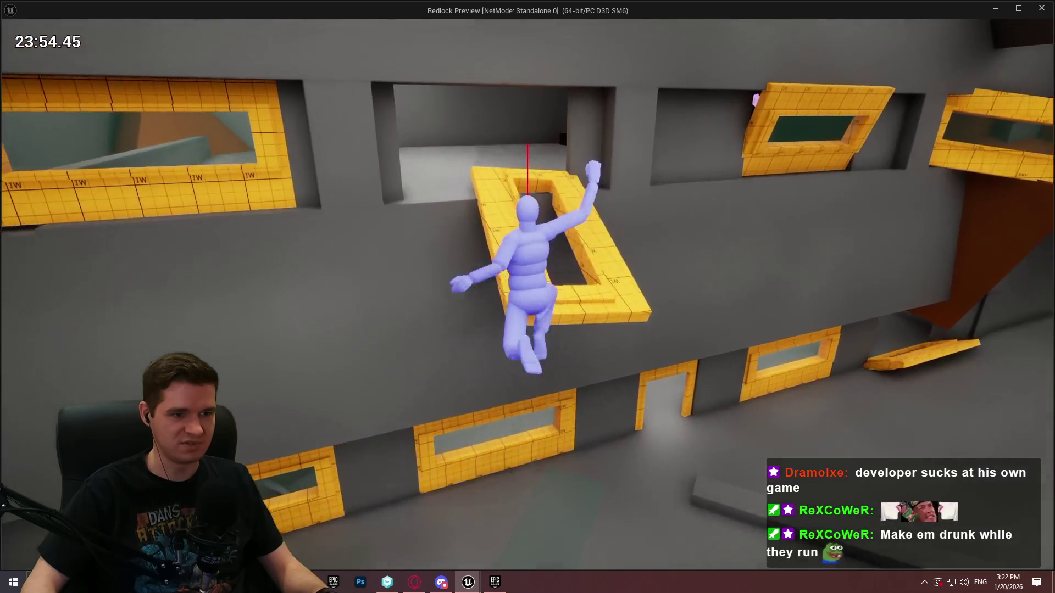
key("w")
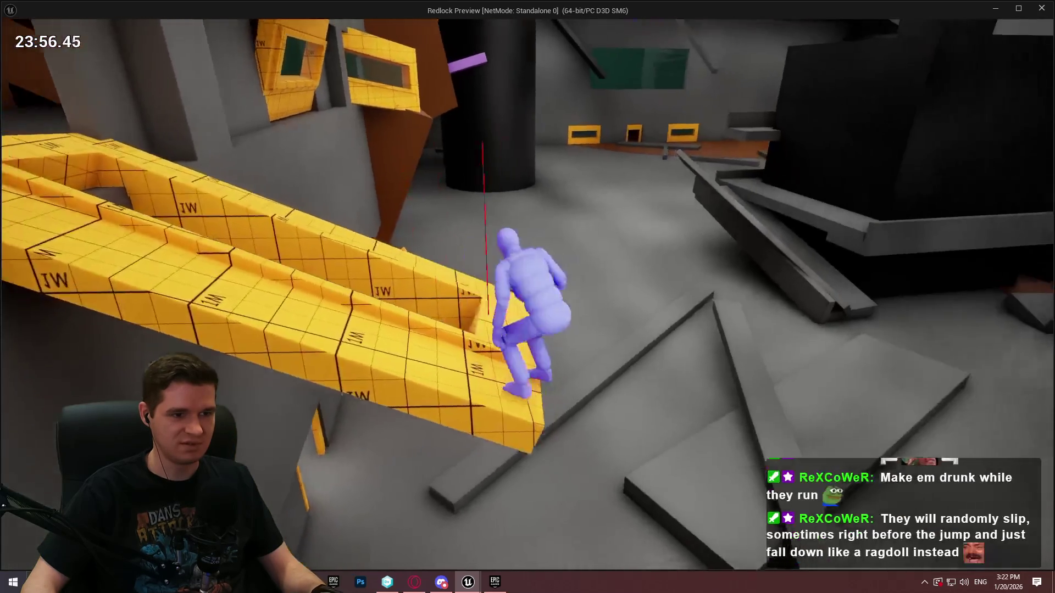
key("w")
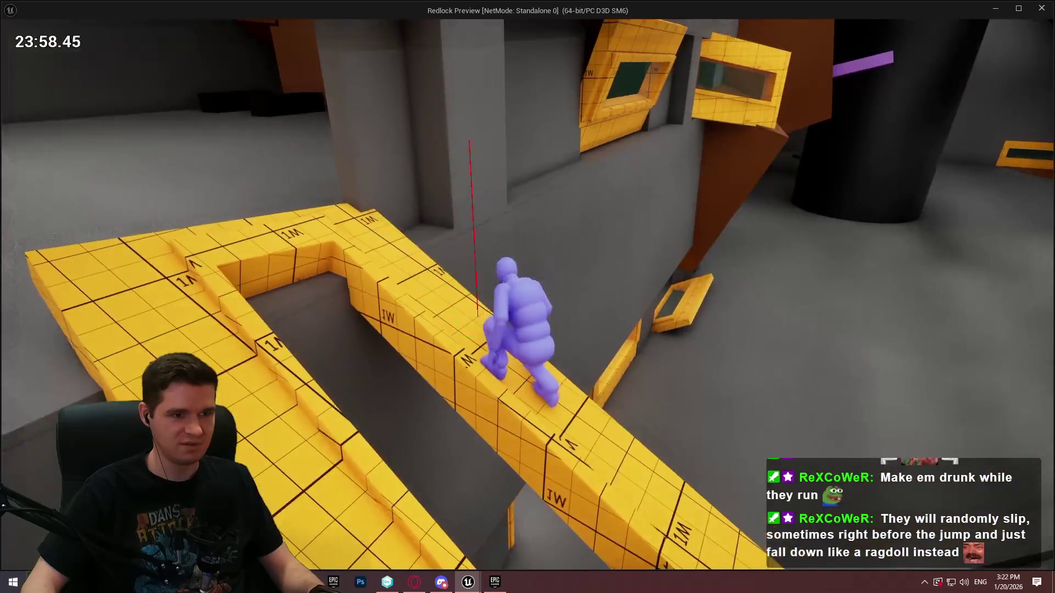
key("space")
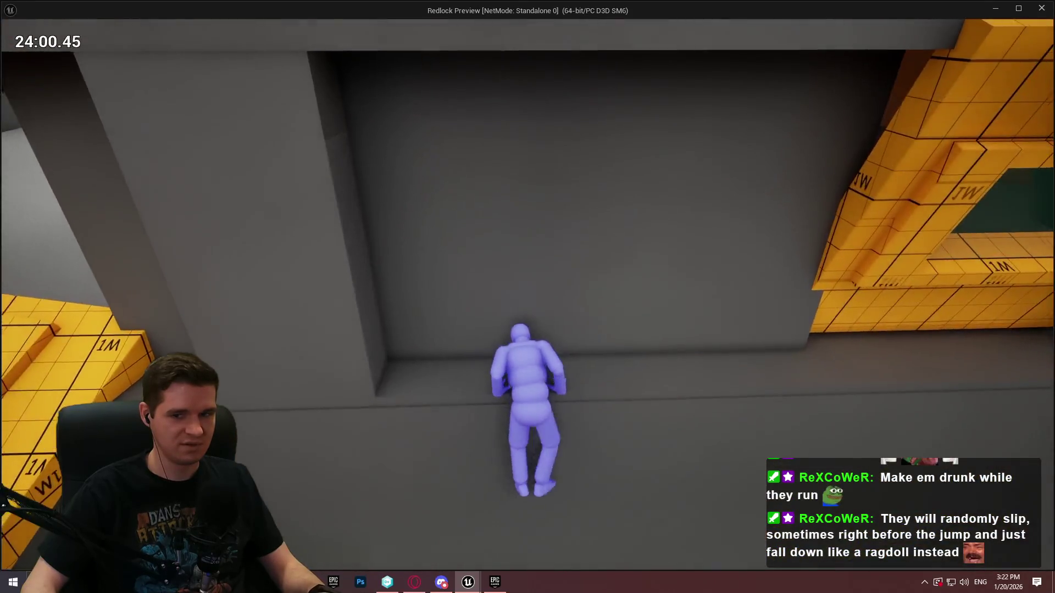
key("w")
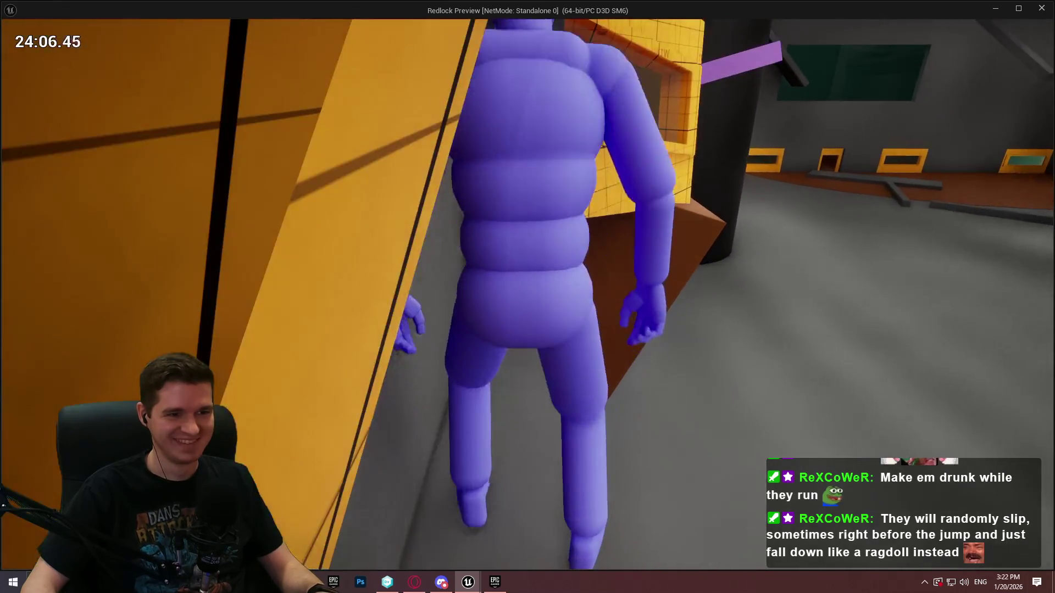
key("space")
Step: Run and jump between ledges down the ramp, onto the grey platform and up the dark wall
key("w")
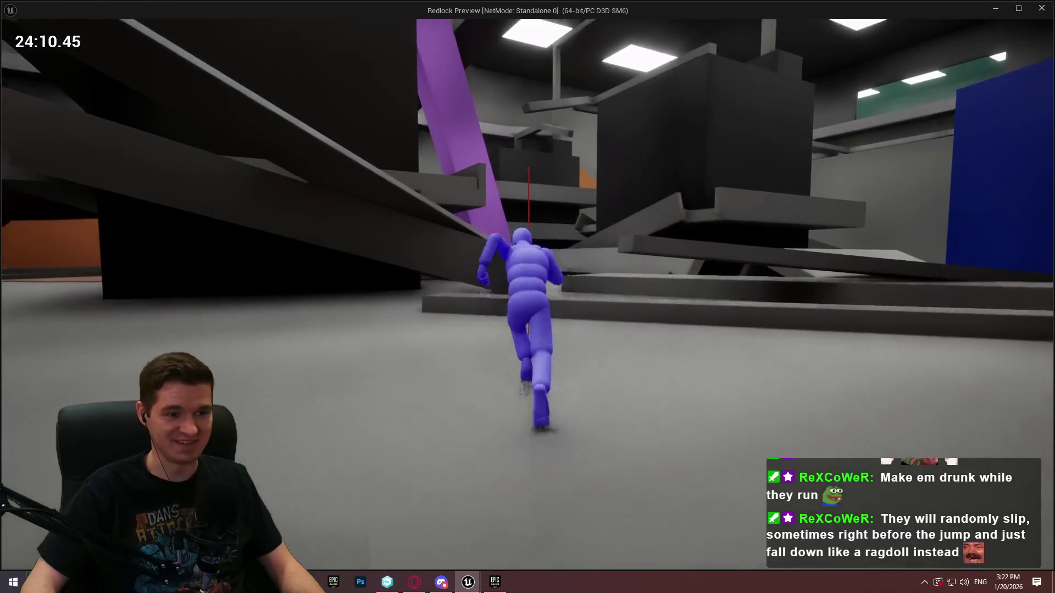
key("w")
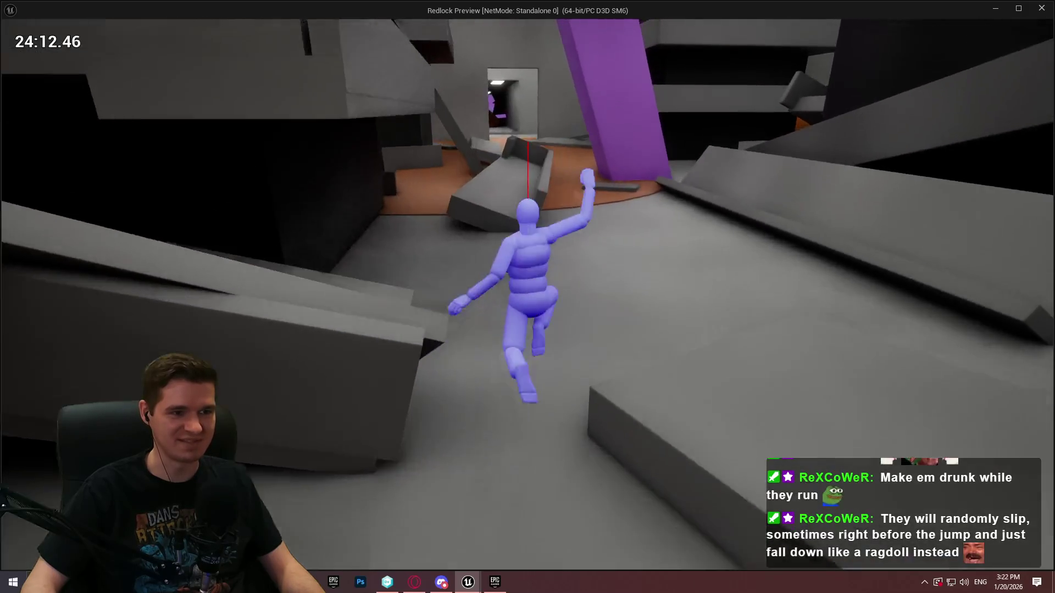
key("w")
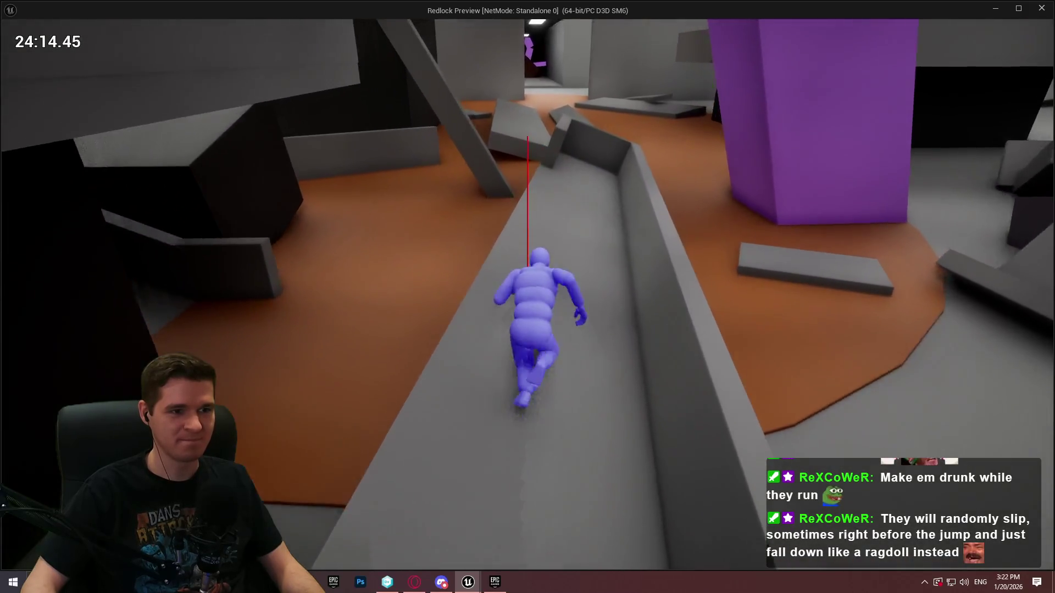
key("space")
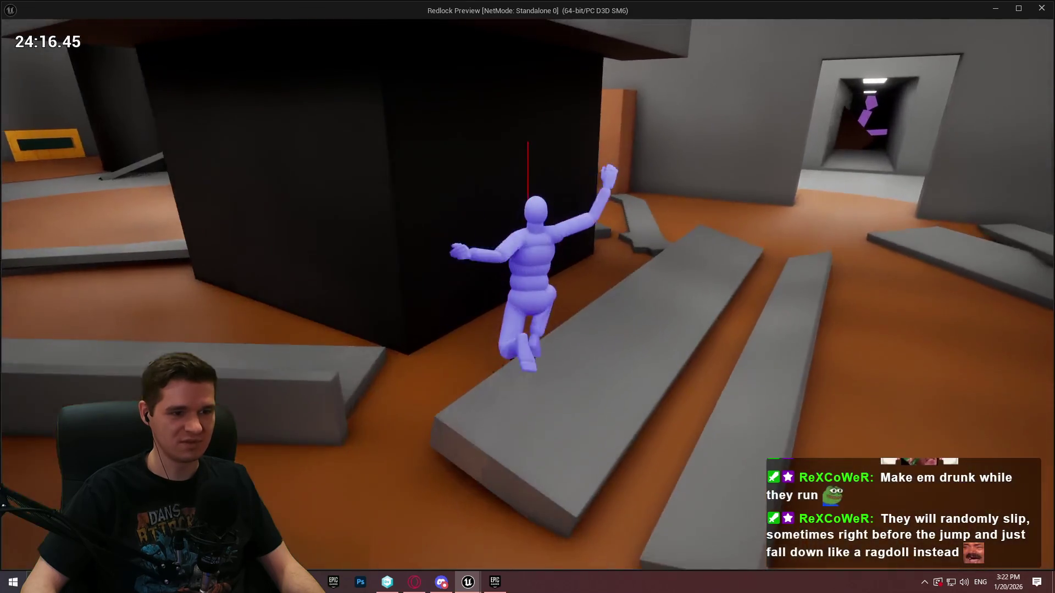
key("w")
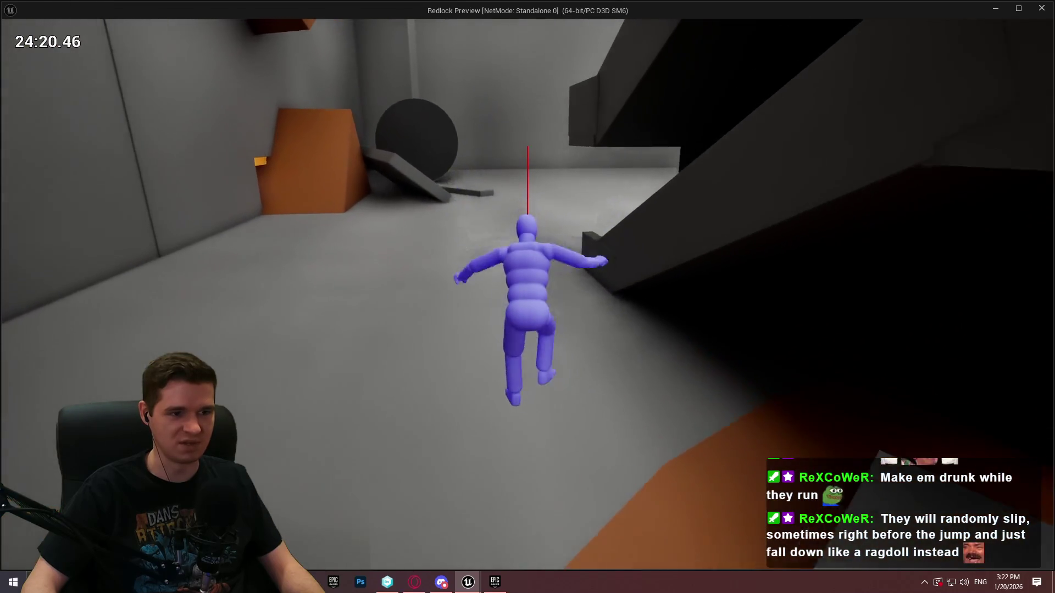
key("space")
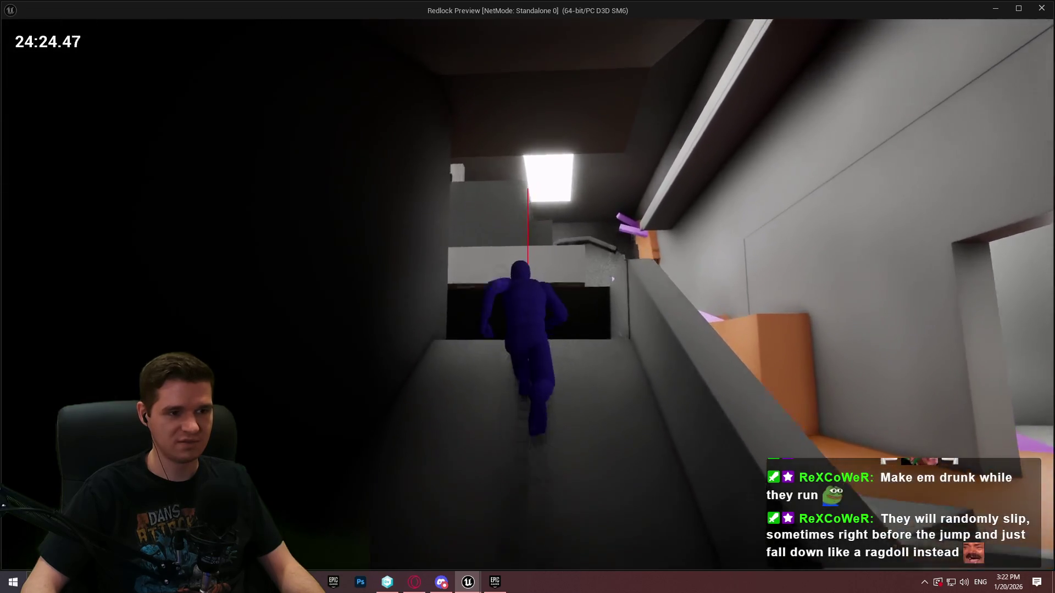
key("space")
Step: Run through the narrow corridor, vault the low wall, climb to the upper platform and jump onto the narrow beam
key("w")
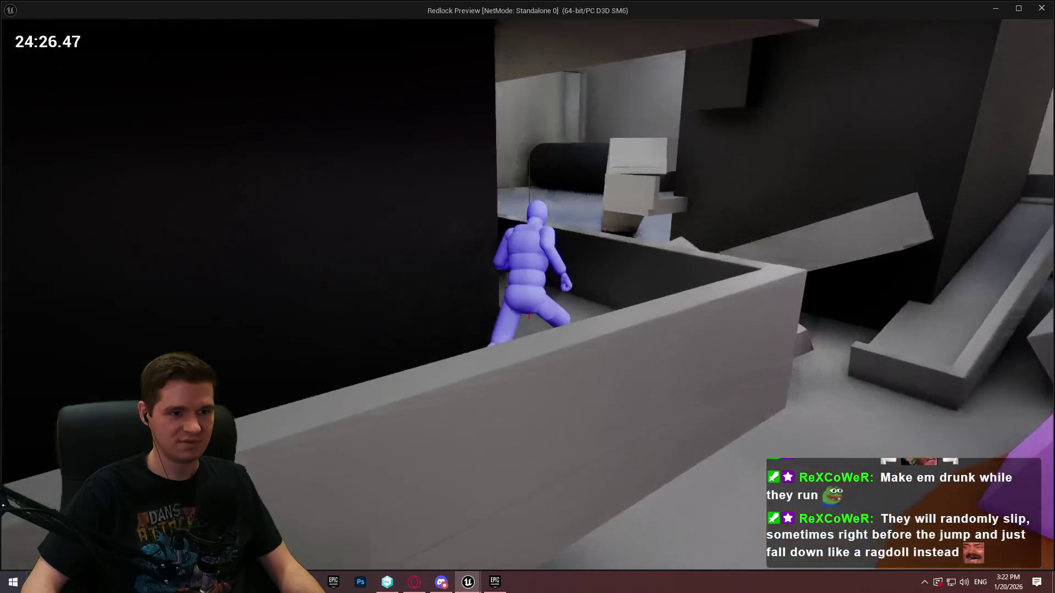
key("w")
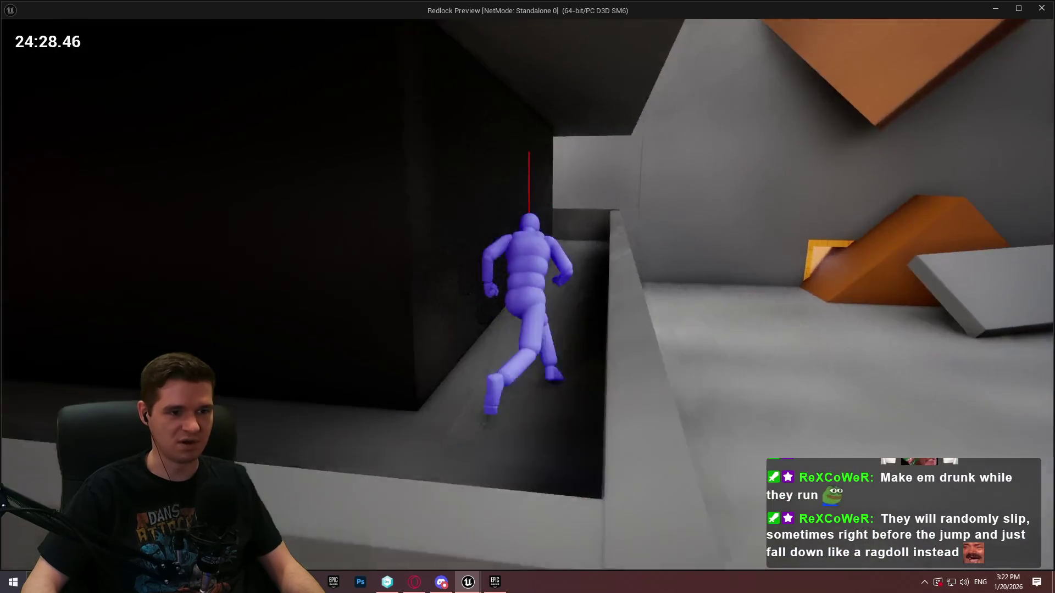
key("w")
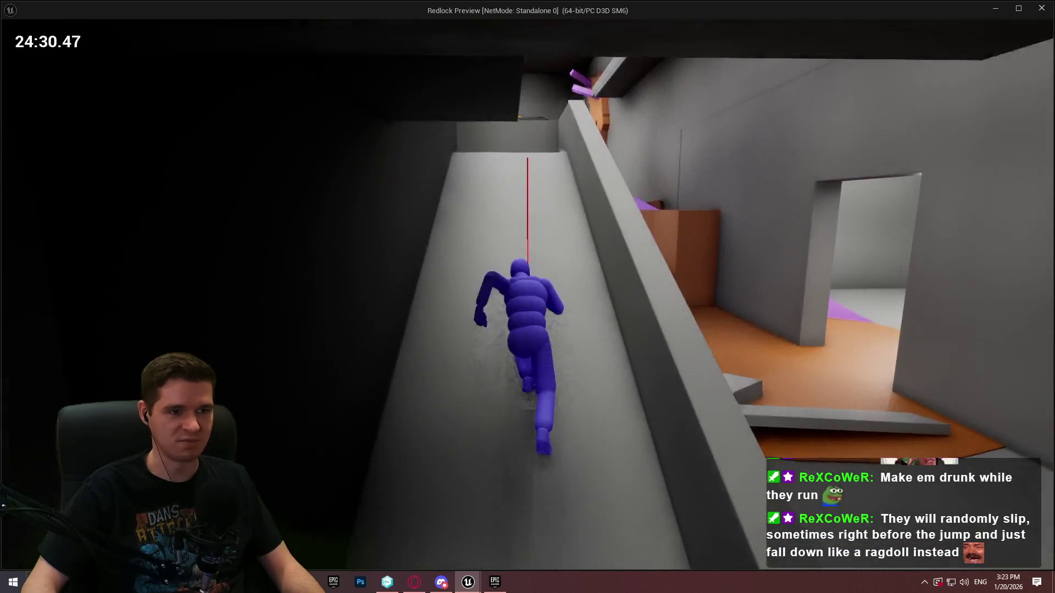
key("w")
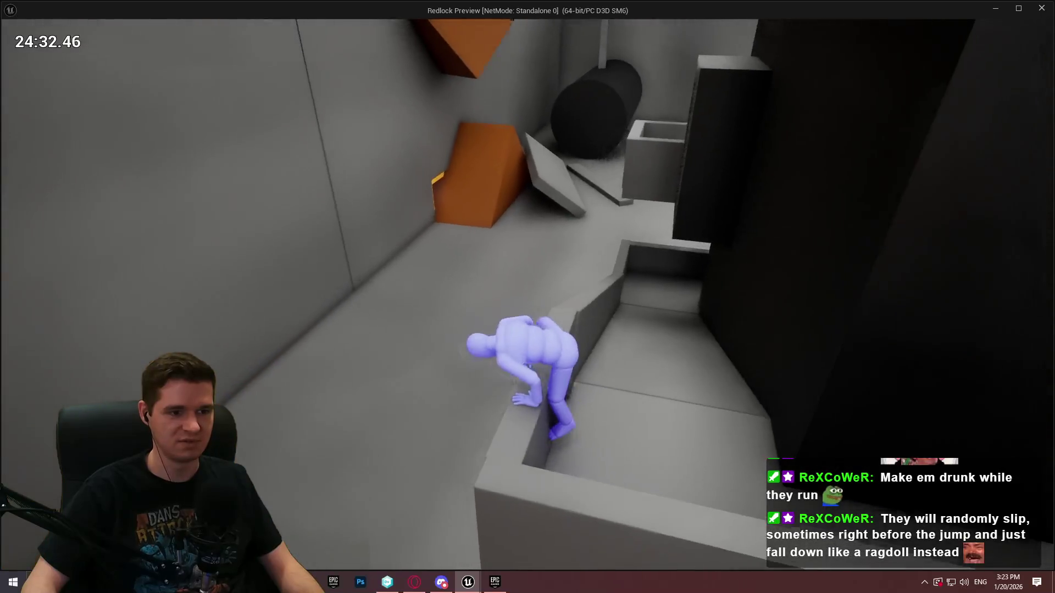
key("w")
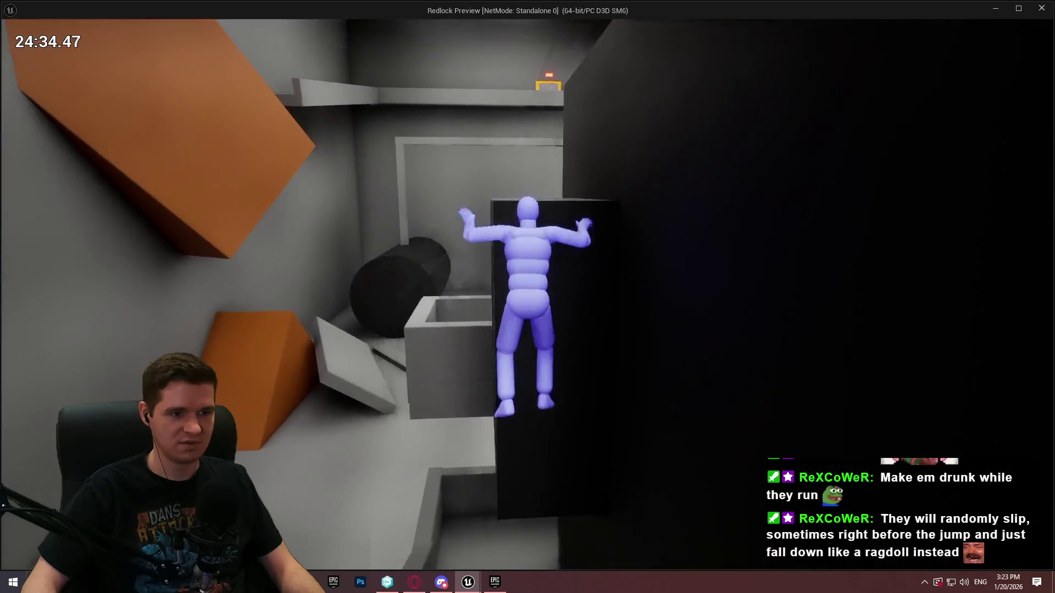
key("w")
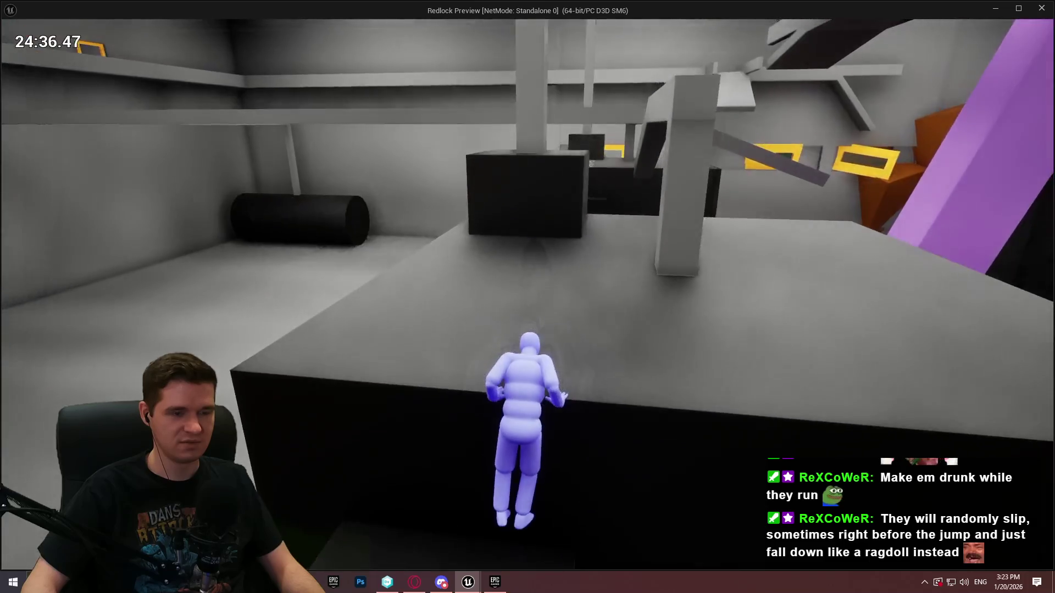
key("w")
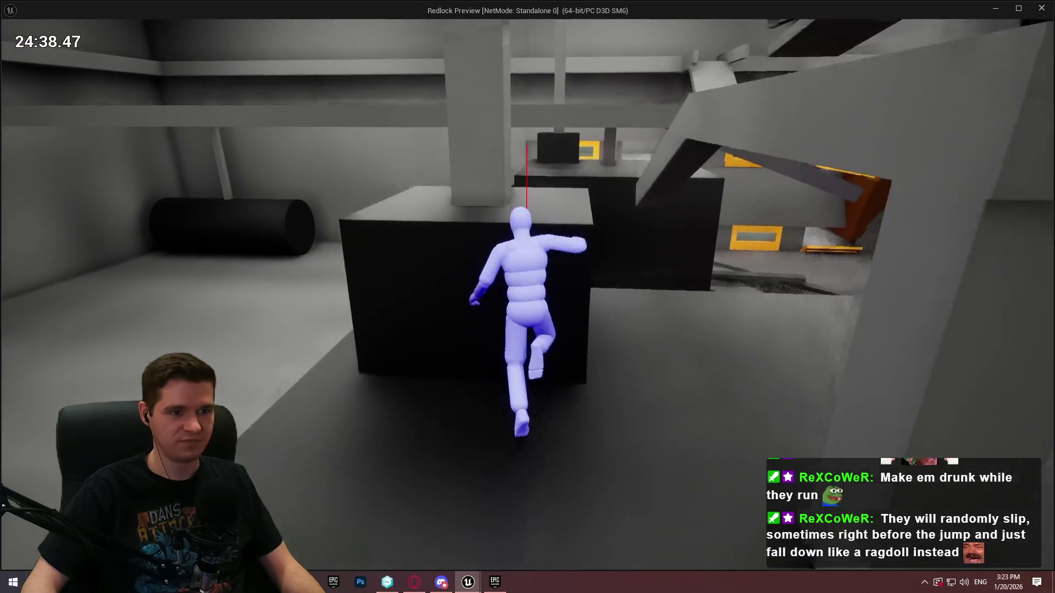
key("w")
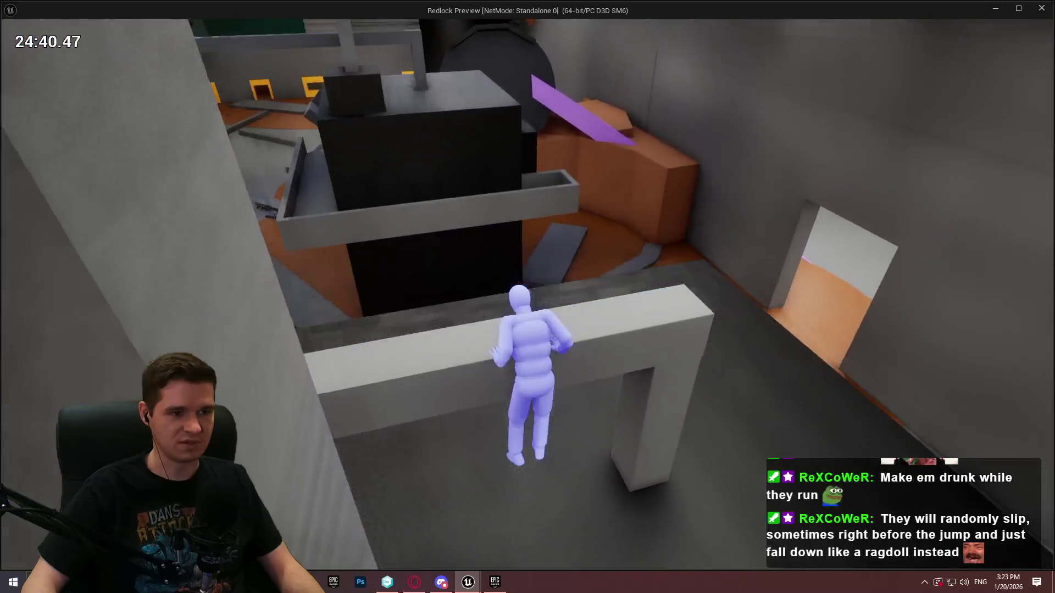
key("w")
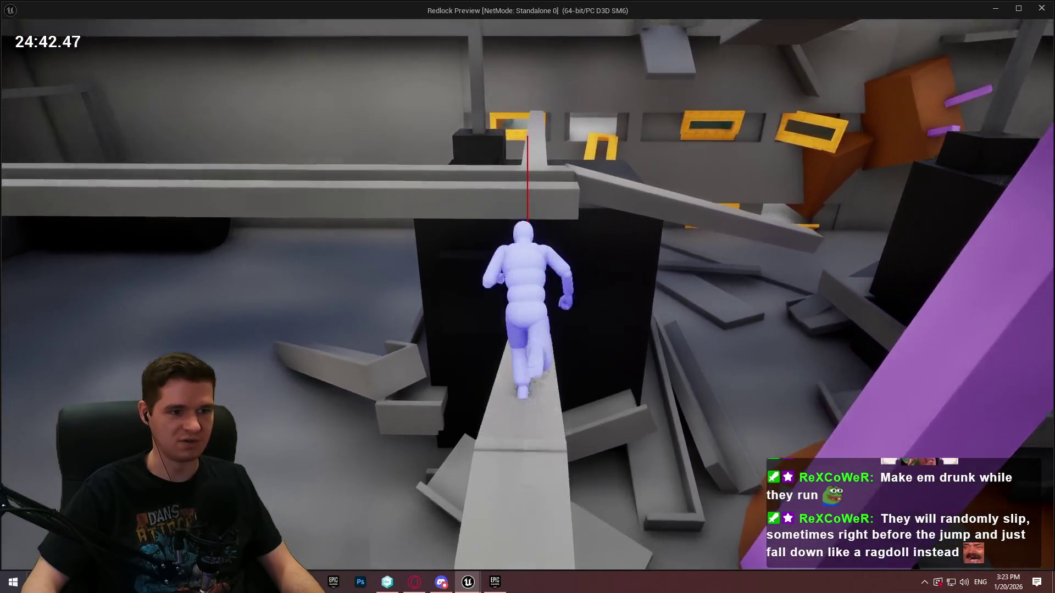
key("space")
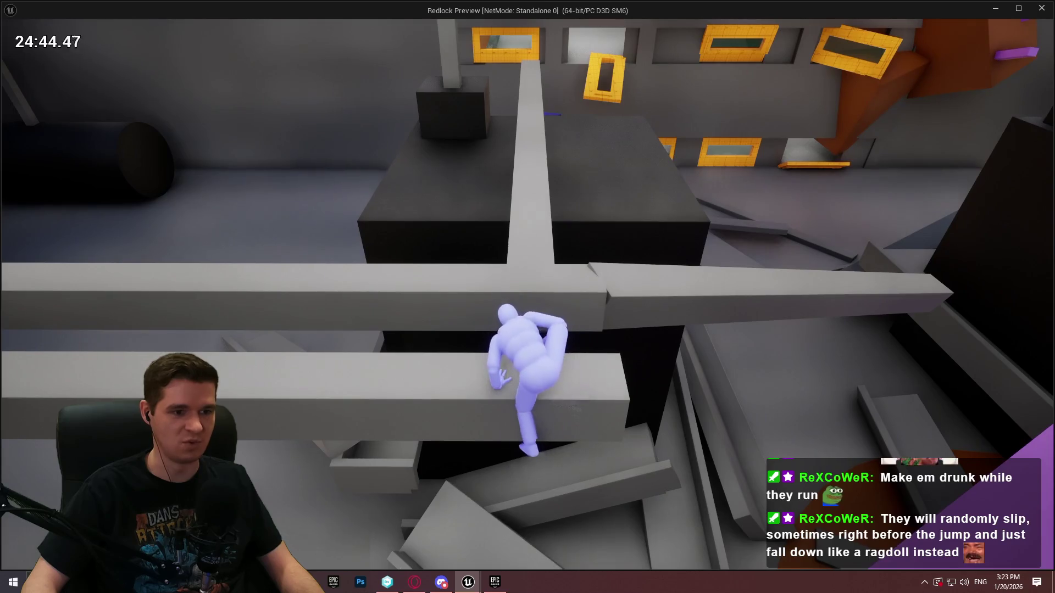
Step: Pull up onto the dark block, climb the blue box and run across it
key("w")
key("space")
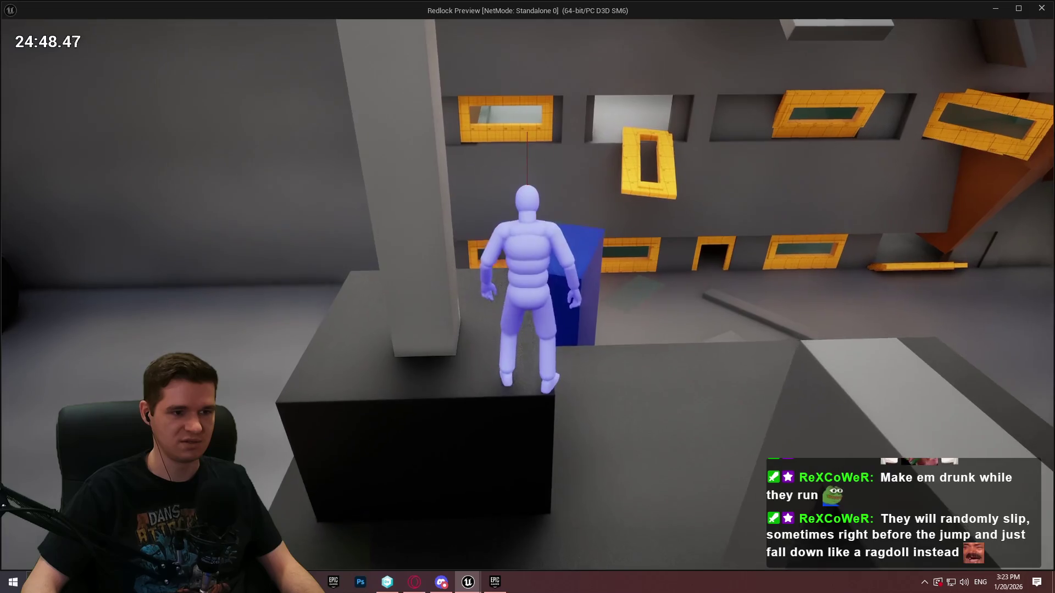
key("space")
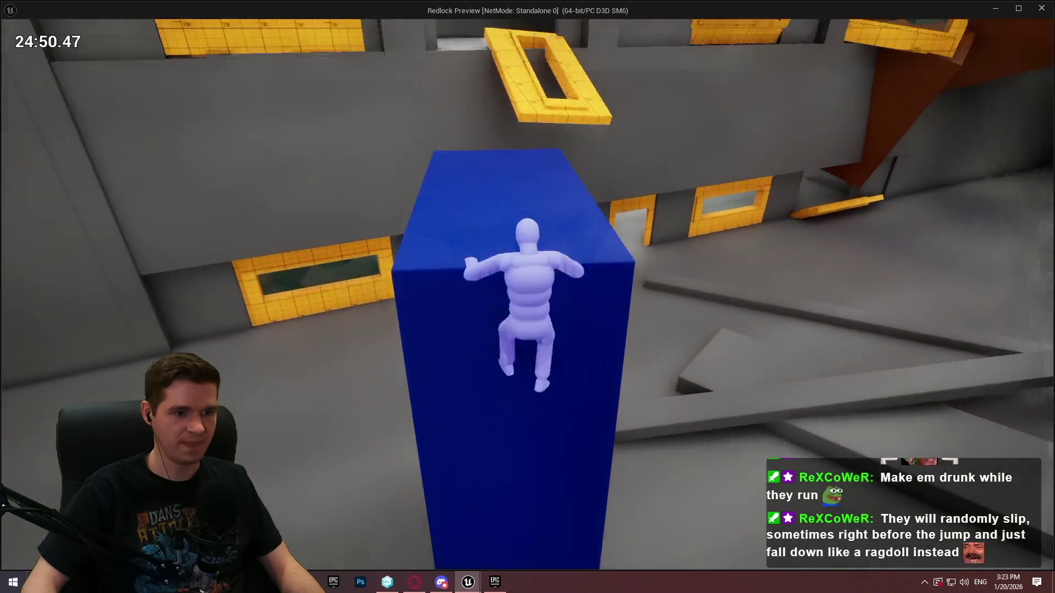
key("w")
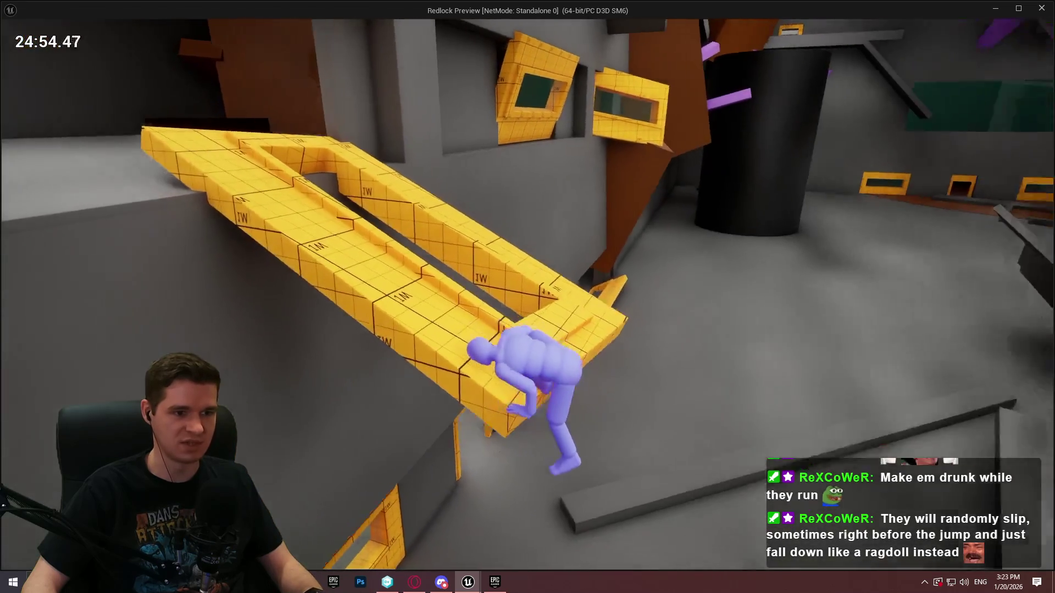
Step: Walk the yellow beam, leap to the grey wall and edge along the ledge by the yellow wall
key("w")
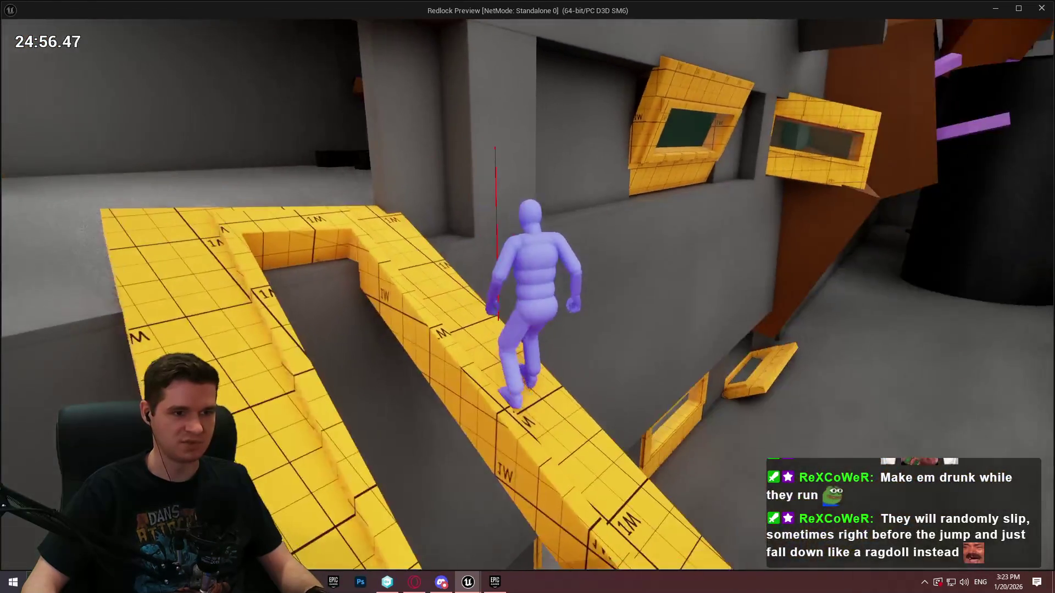
key("space")
key("w")
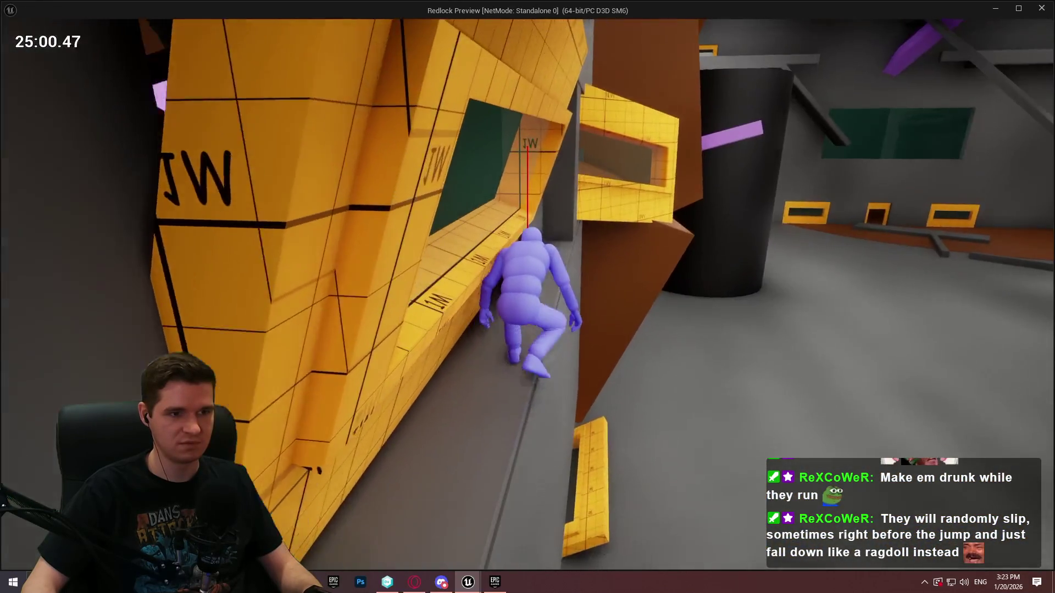
key("w")
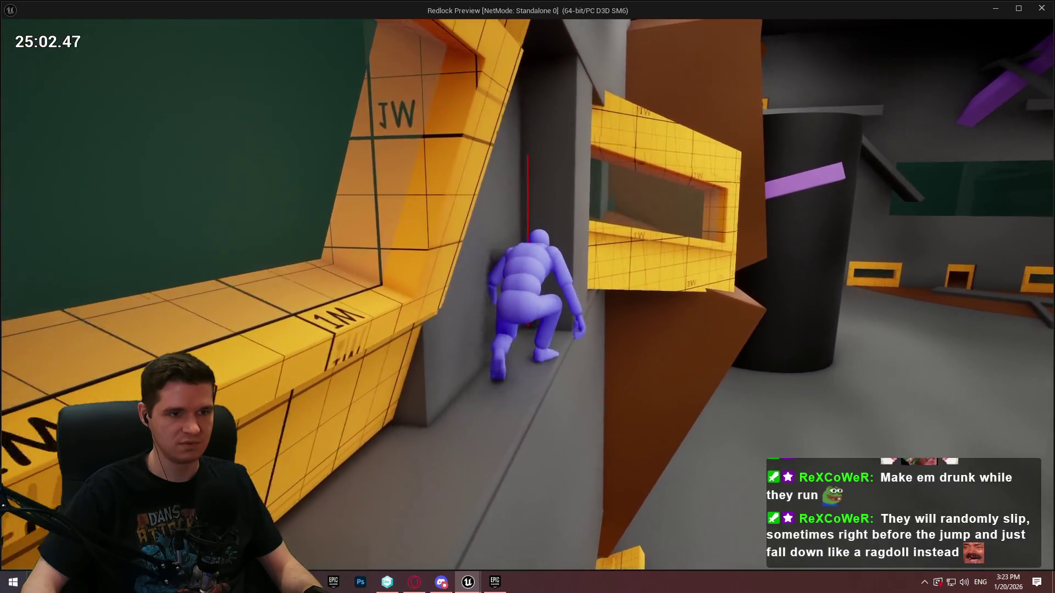
key("w")
key("w")
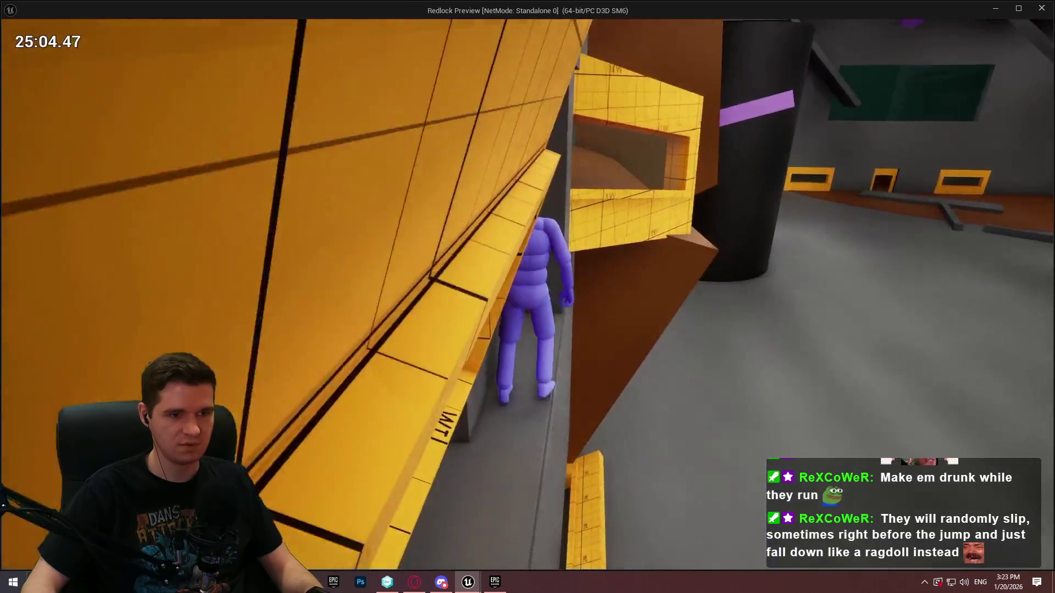
key("w")
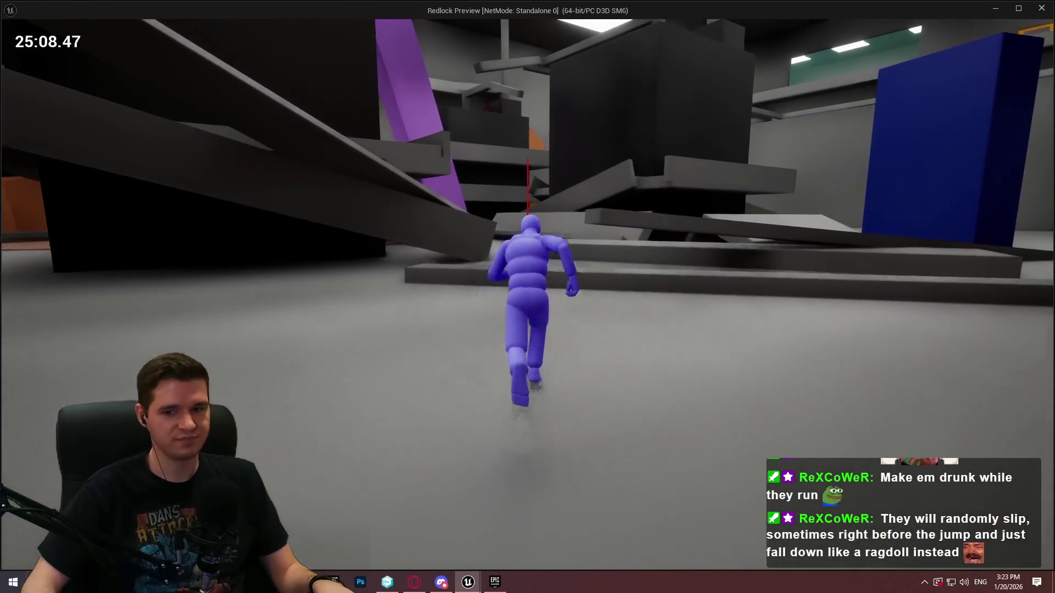
Step: Vault the grey ledge and run across the orange floor
key("w")
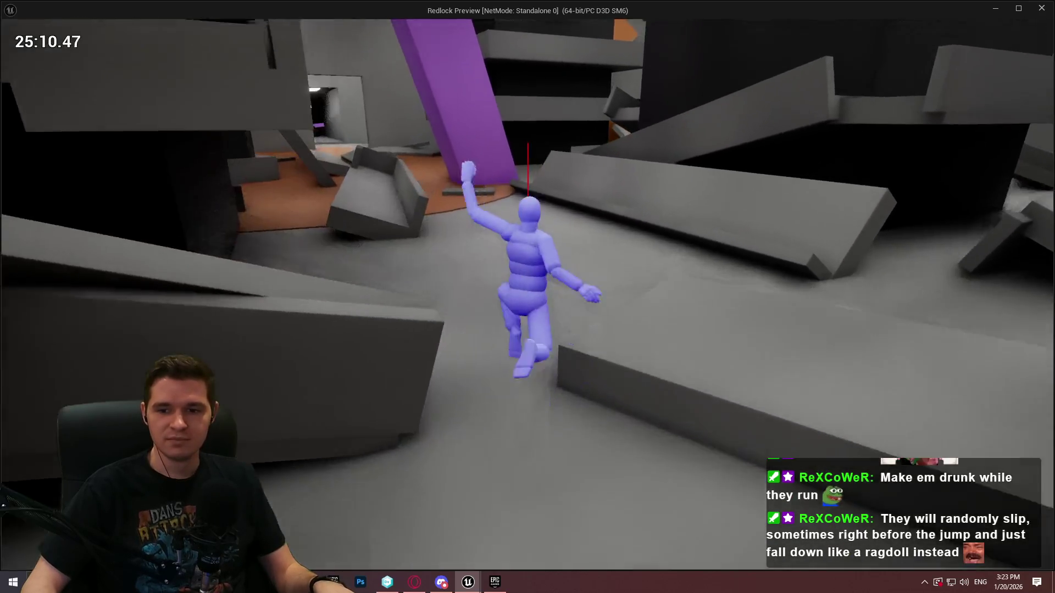
key("w")
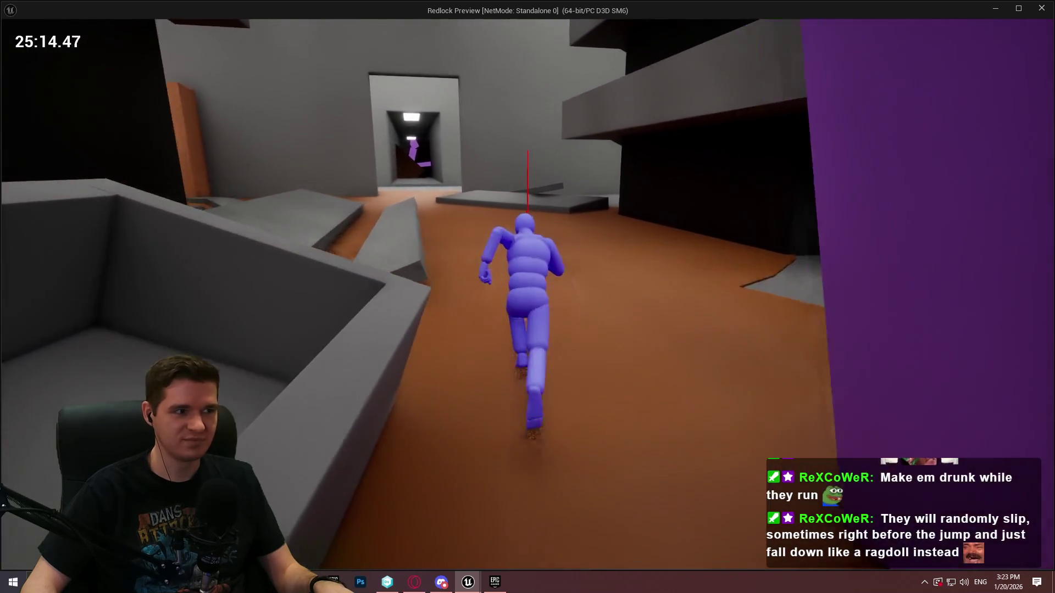
key("w")
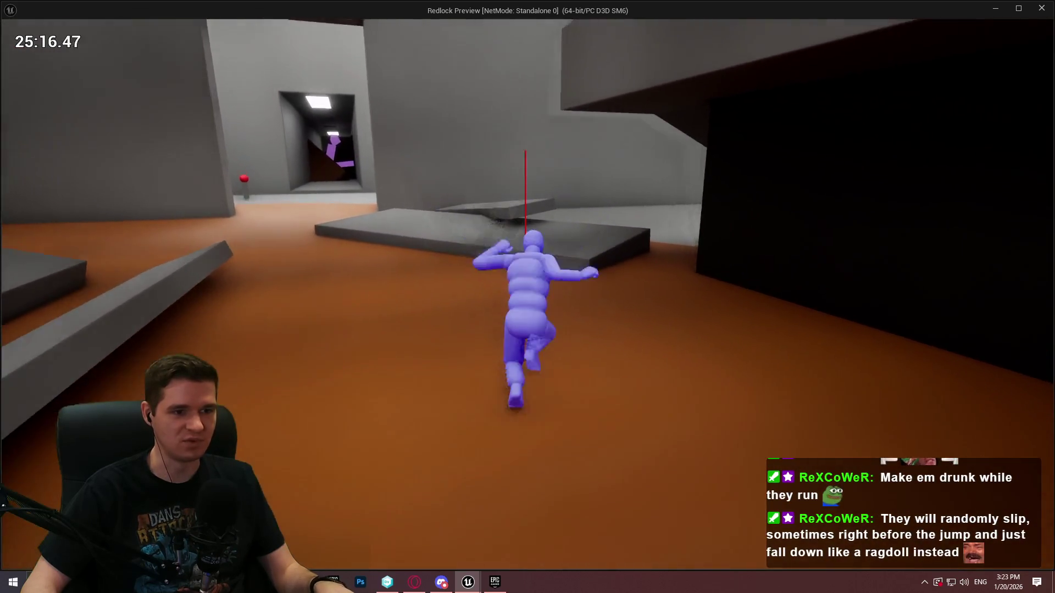
Step: Run along the dark corridor's ledges and vault onto the grey ledge above the orange floor
key("w")
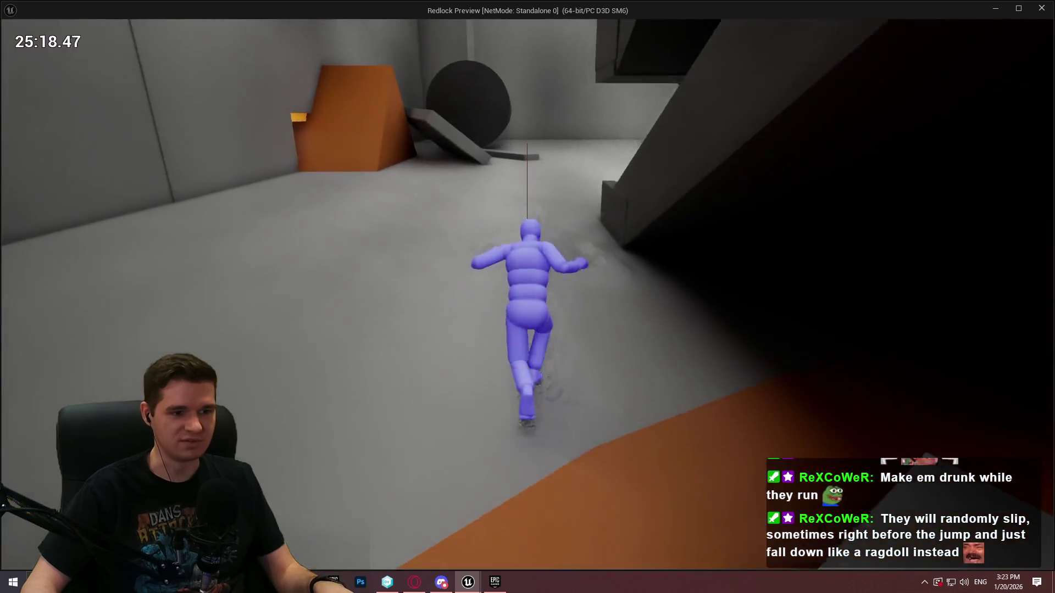
key("w")
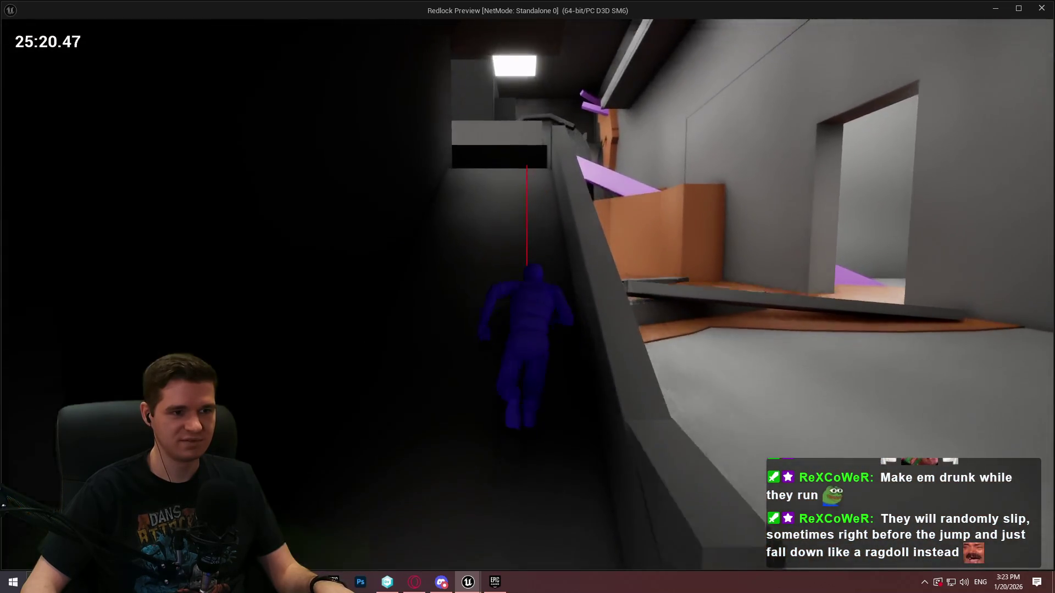
key("w")
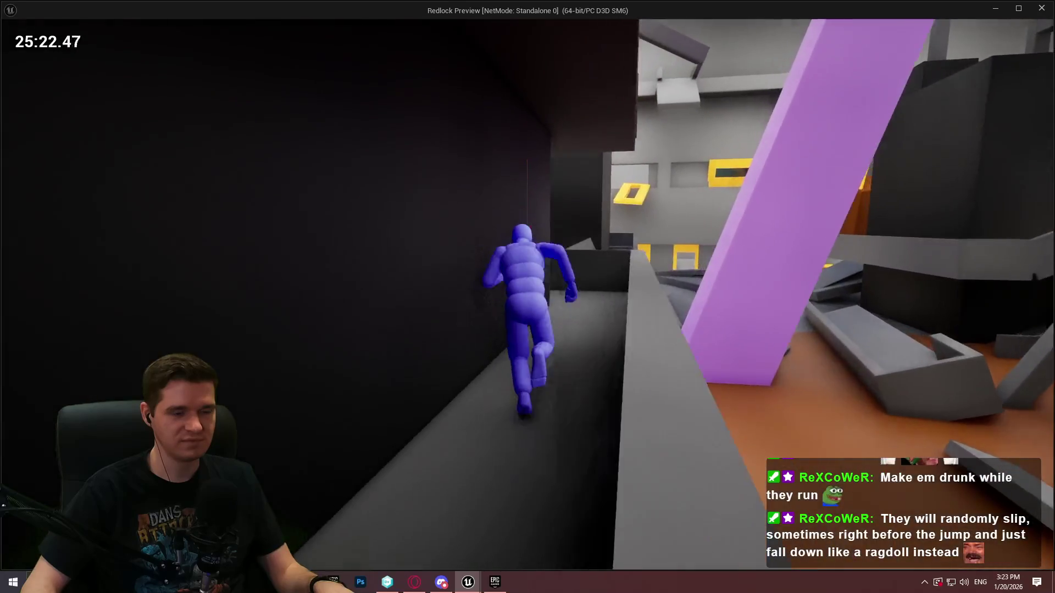
key("w")
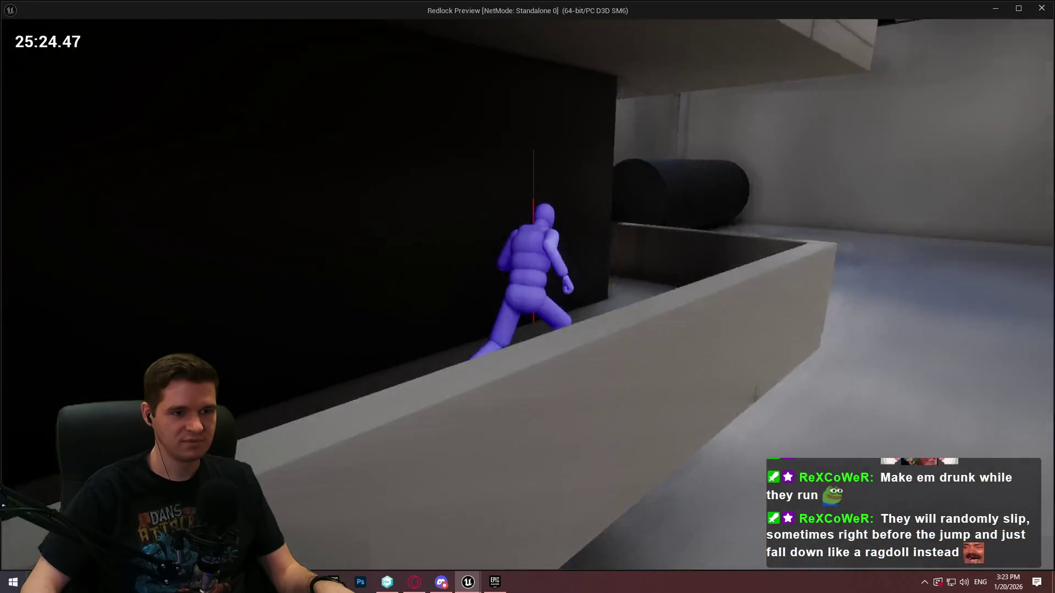
key("w")
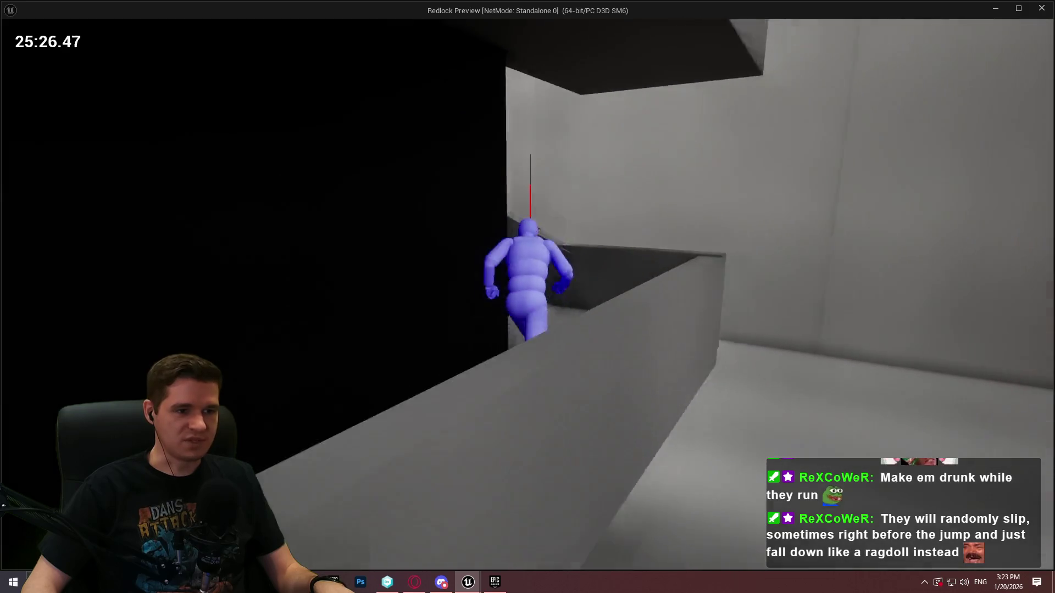
key("w")
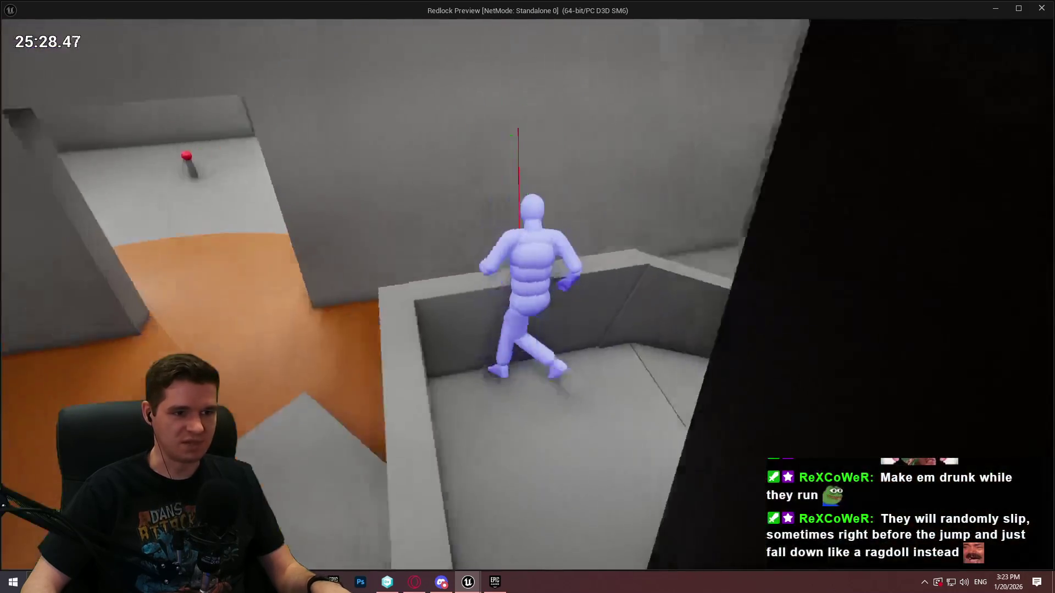
key("w")
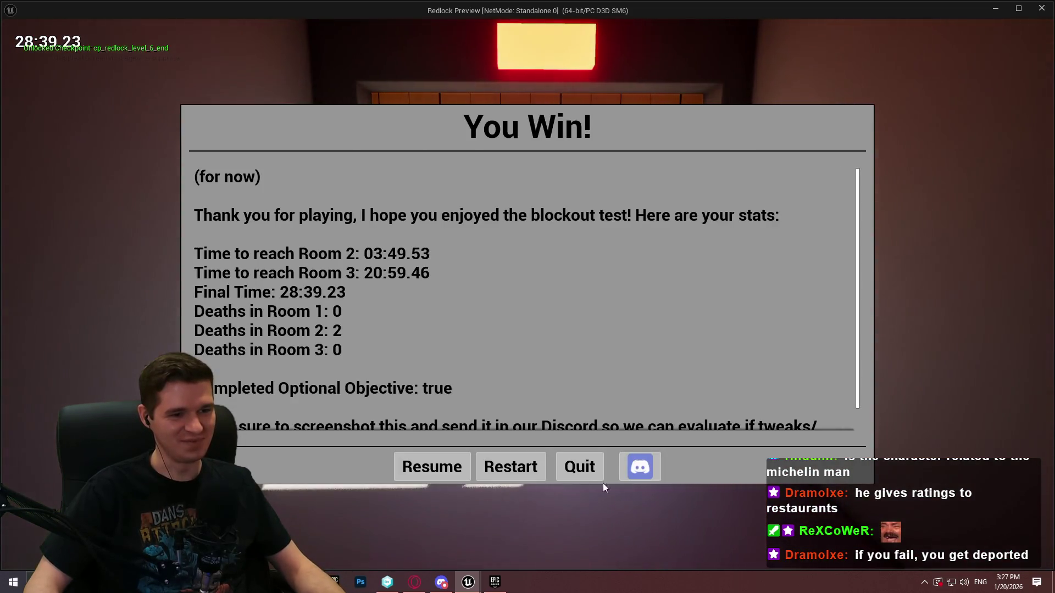
Step: Close the finished Standalone preview window after reaching the tunnel exit
left_click(591, 476)
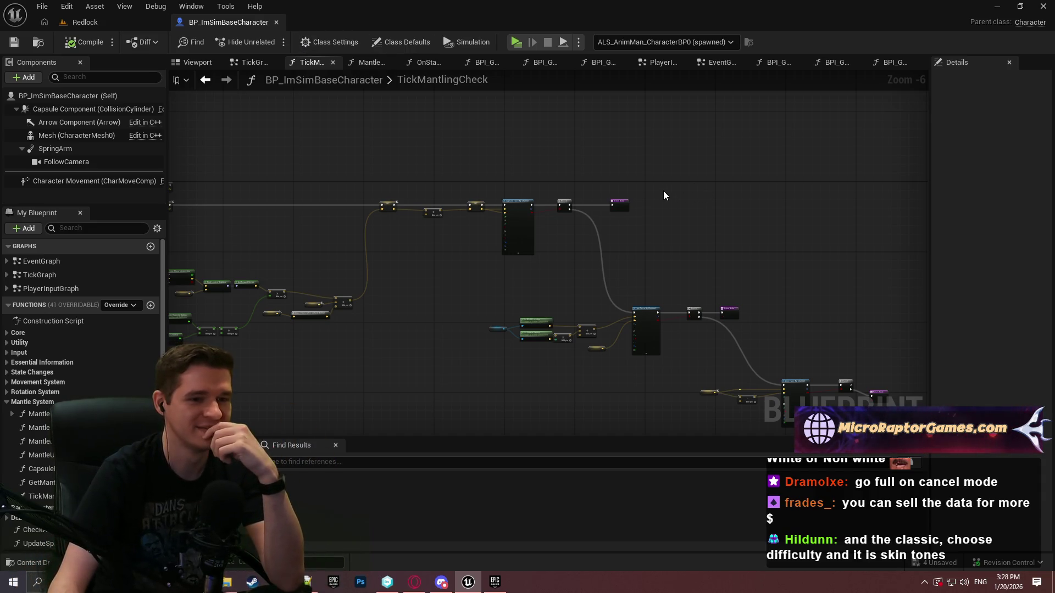
Step: Switch back to the BP_ImSimBaseCharacter Blueprint's TickMantlingCheck graph
left_click(96, 26)
left_click(216, 24)
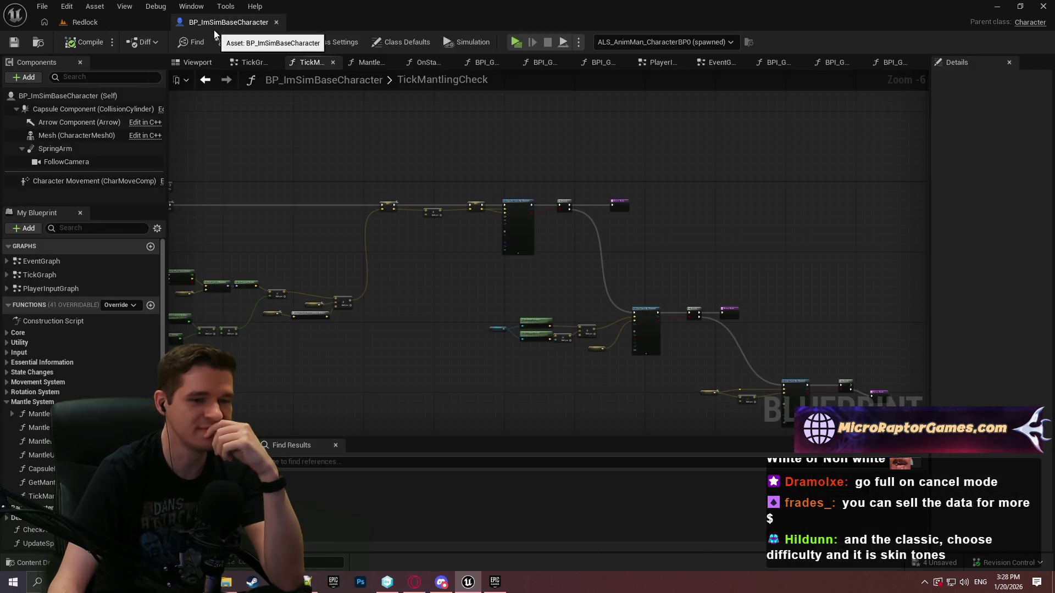
Step: In the Redlock level editor, browse AdvancedLocomotionV4's CharacterAssets and Blueprints folders
left_click(130, 23)
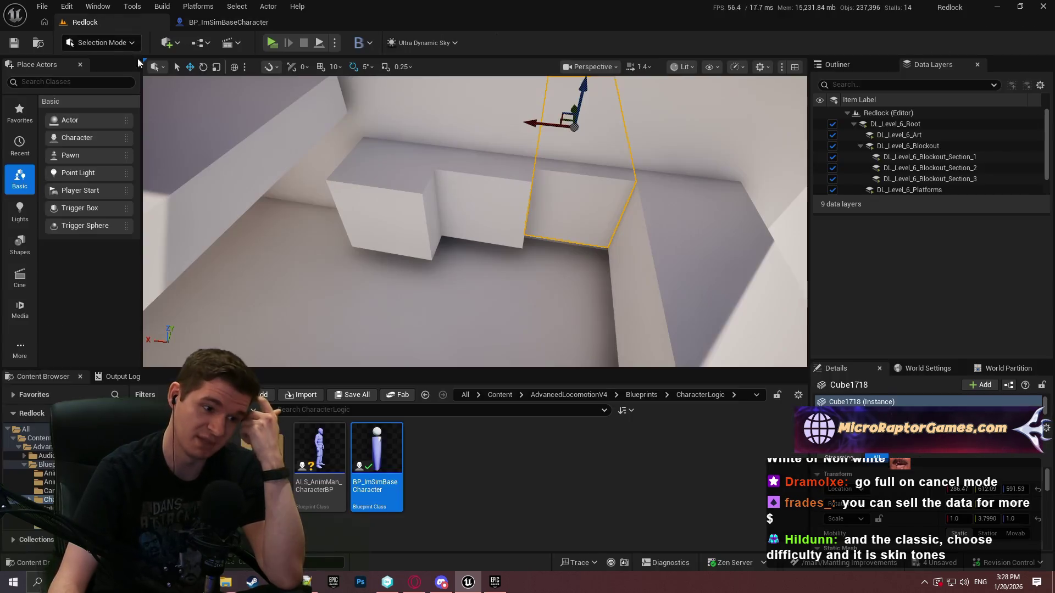
left_click(560, 395)
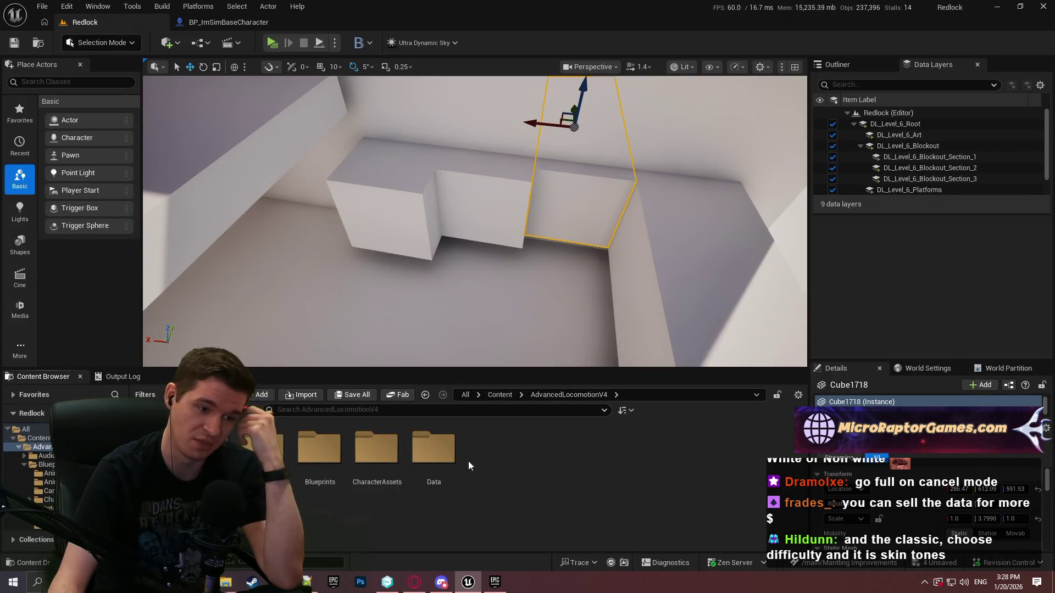
double_click(375, 450)
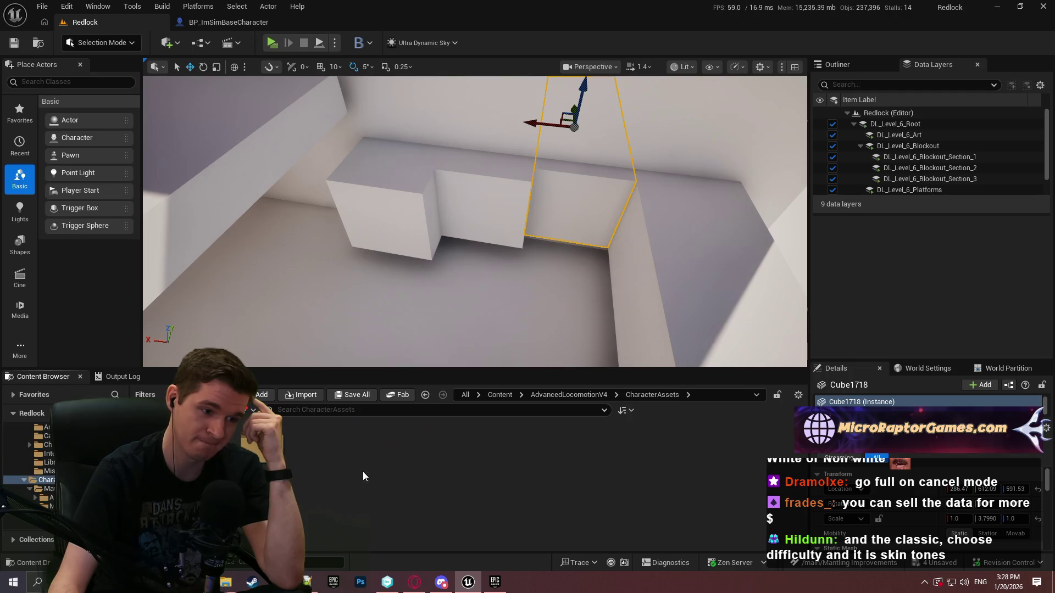
left_click(588, 396)
left_click(498, 395)
double_click(435, 448)
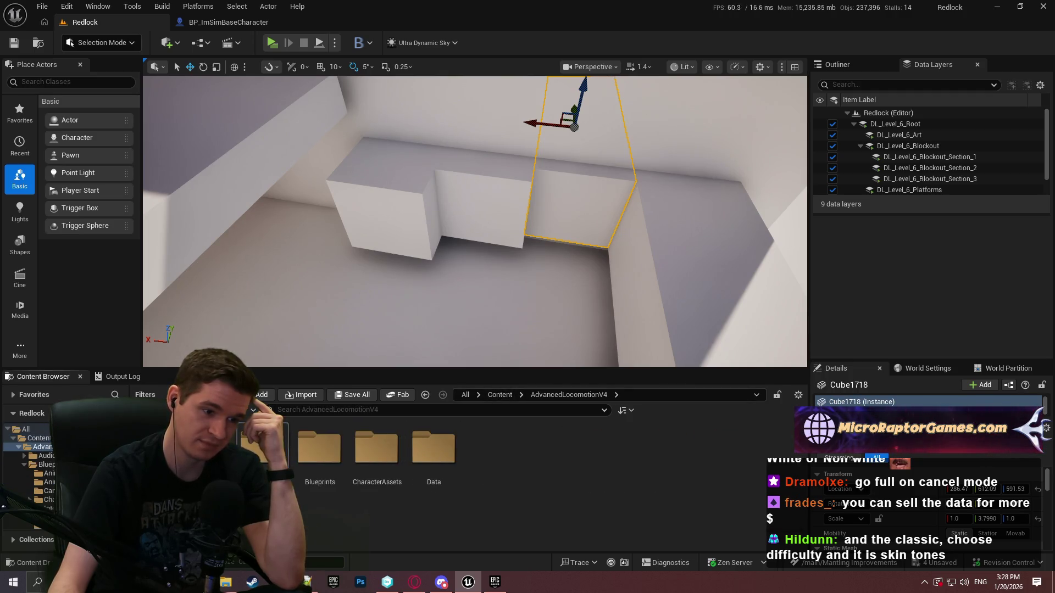
double_click(373, 455)
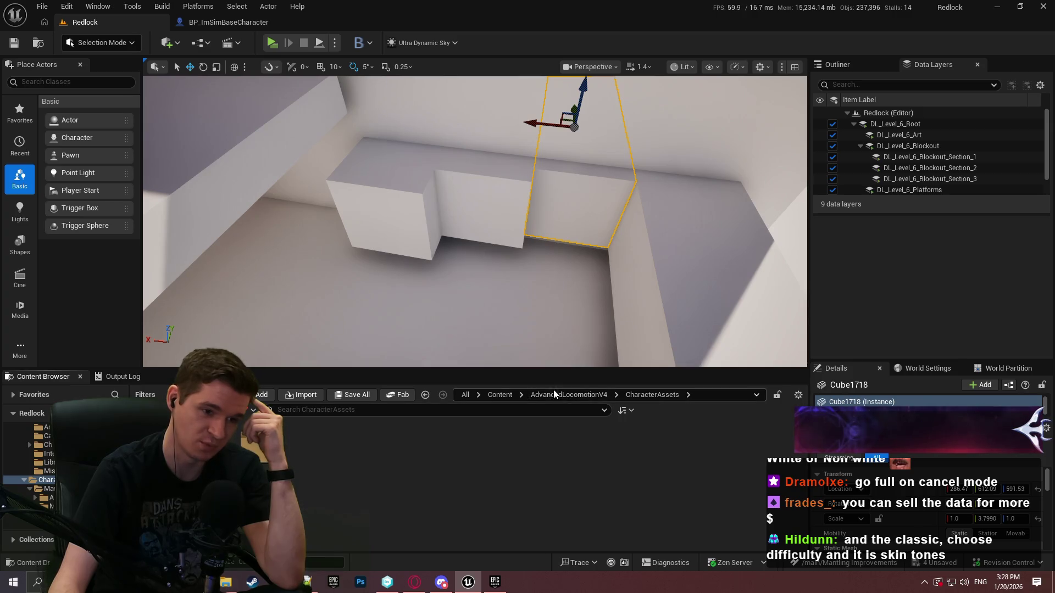
left_click(568, 395)
double_click(319, 448)
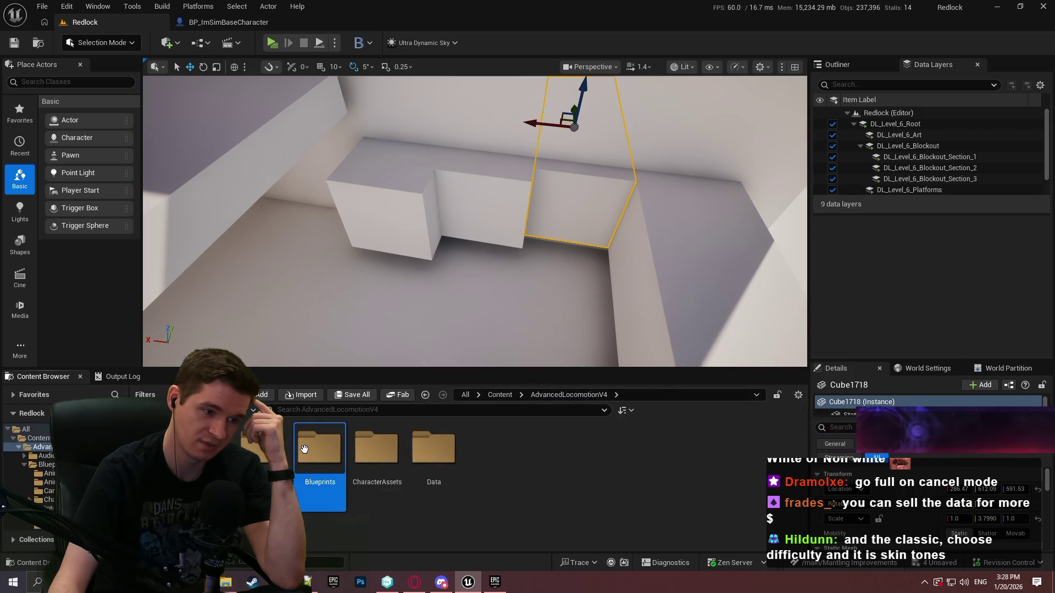
Step: Try a name search and a 'contr' type filter in Blueprints, then return to BP_ImSimBaseCharacter
left_click(343, 410)
type("con")
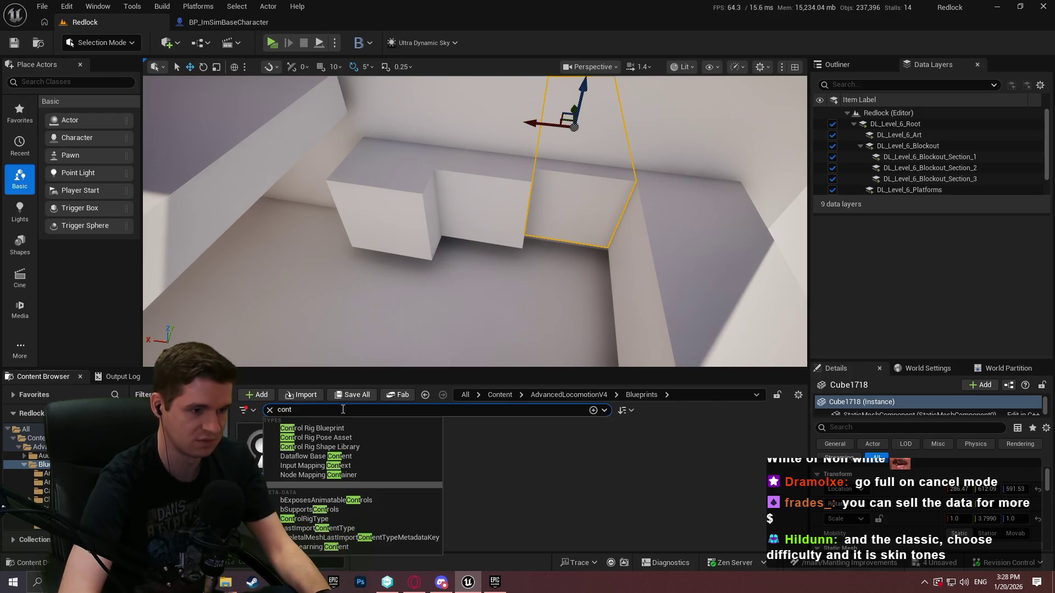
type("t")
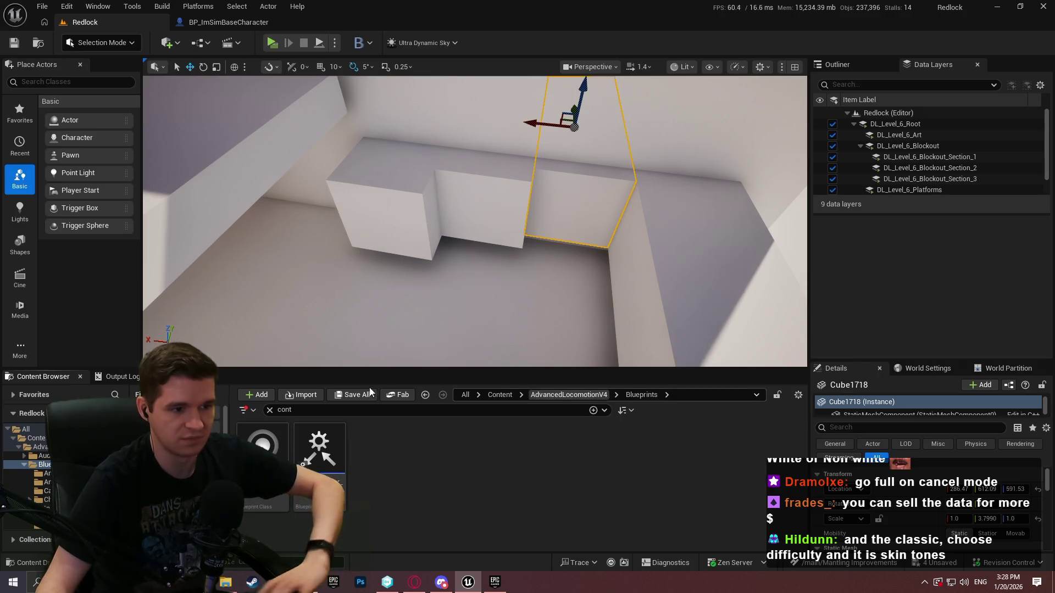
left_click(269, 410)
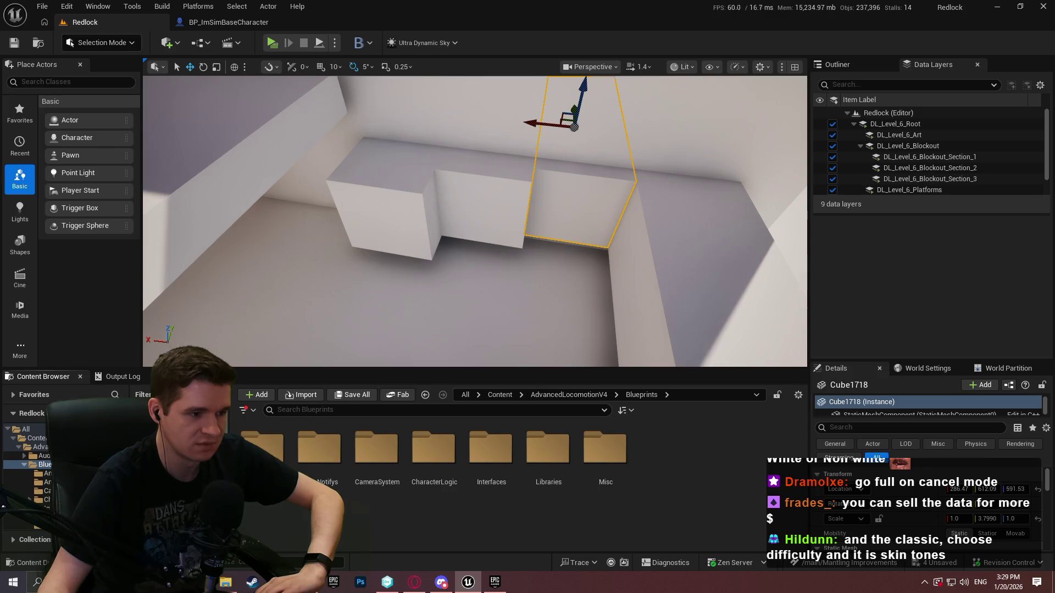
left_click(244, 410)
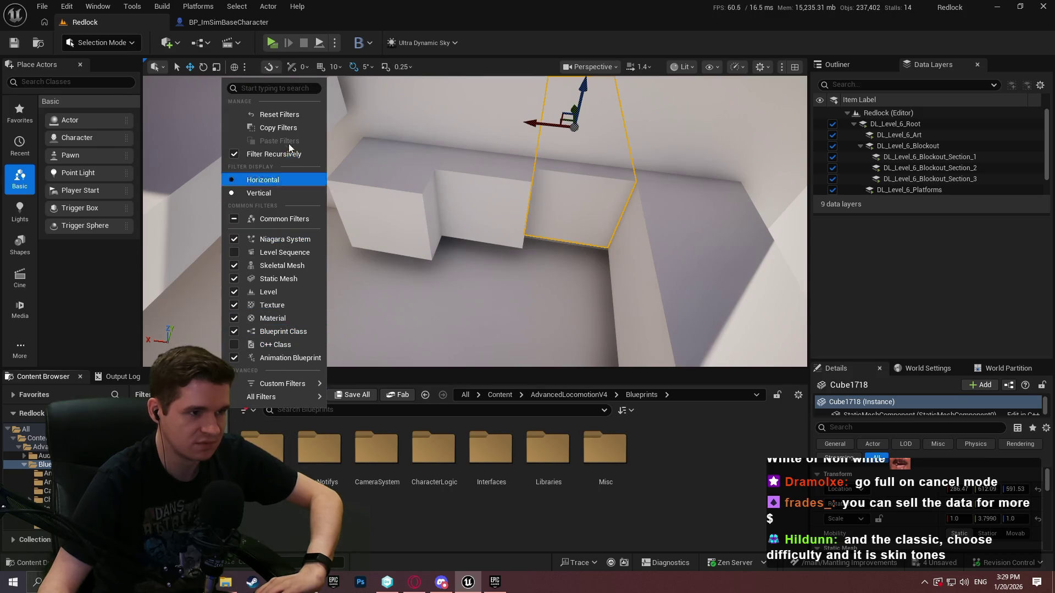
type("contr")
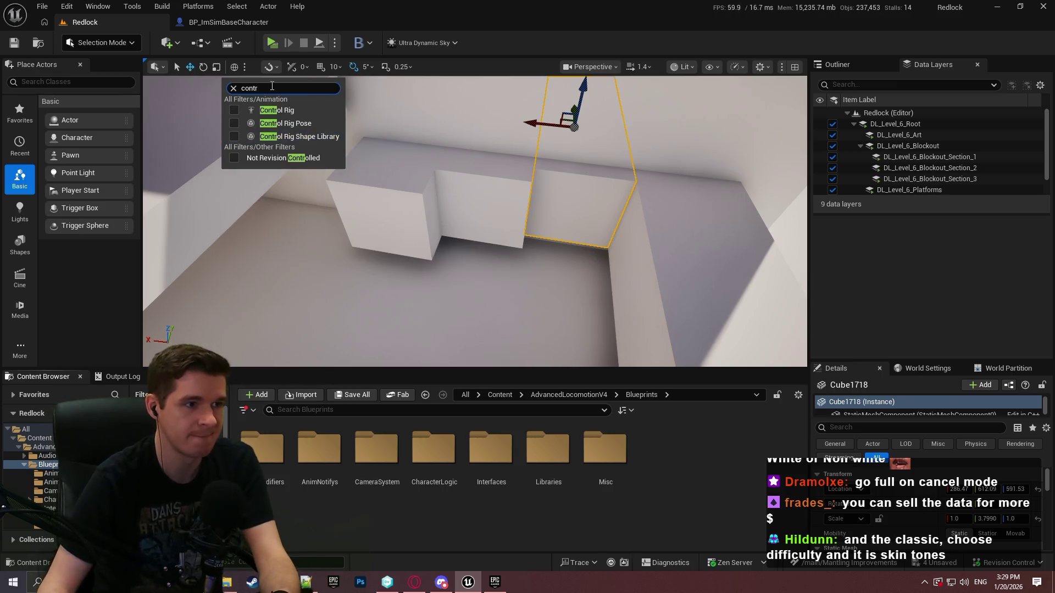
key("ctrl+a")
left_click(661, 470)
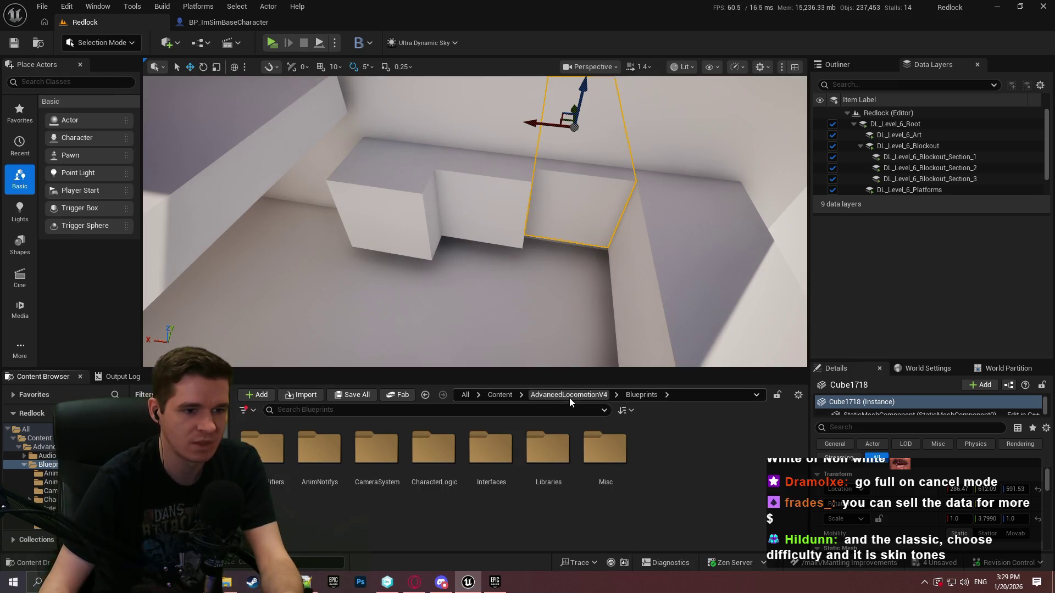
left_click(228, 22)
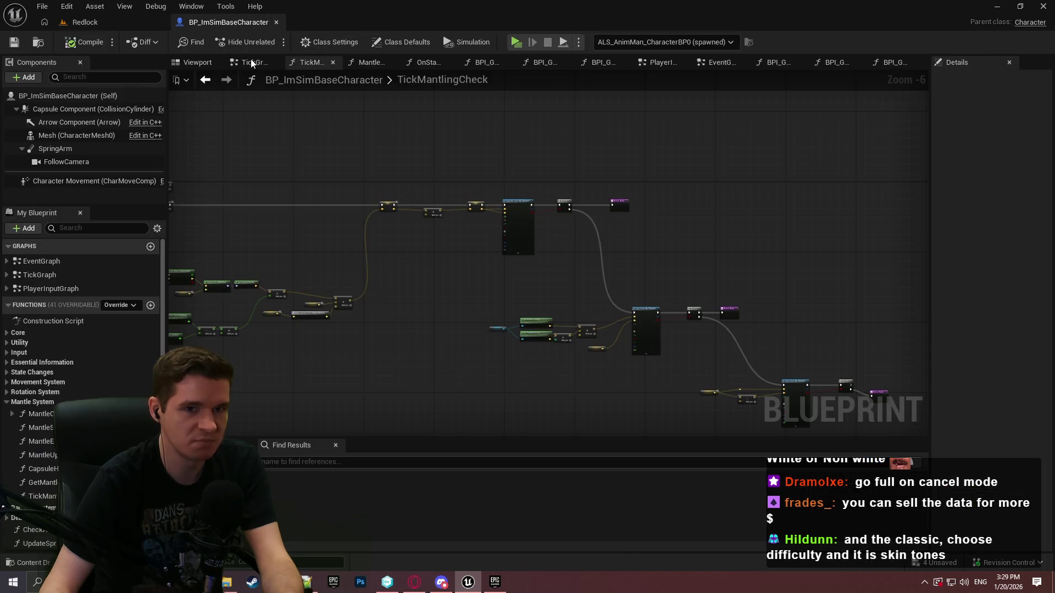
Step: Show the character's class defaults, then open the PC_KYS player controller via the GameMode menu
left_click(406, 42)
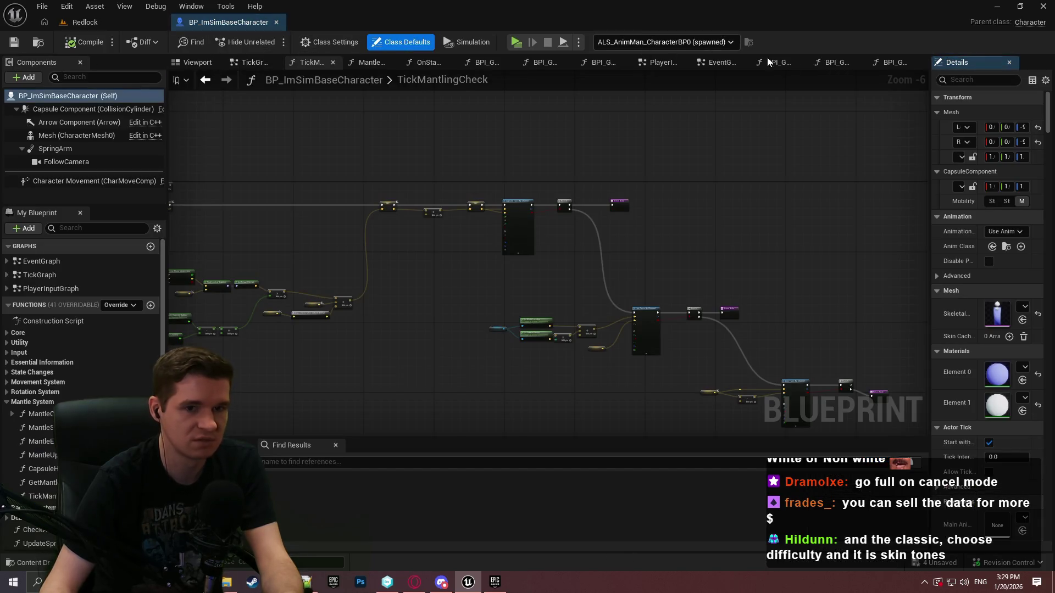
left_click_drag(928, 86, 804, 86)
left_click(87, 23)
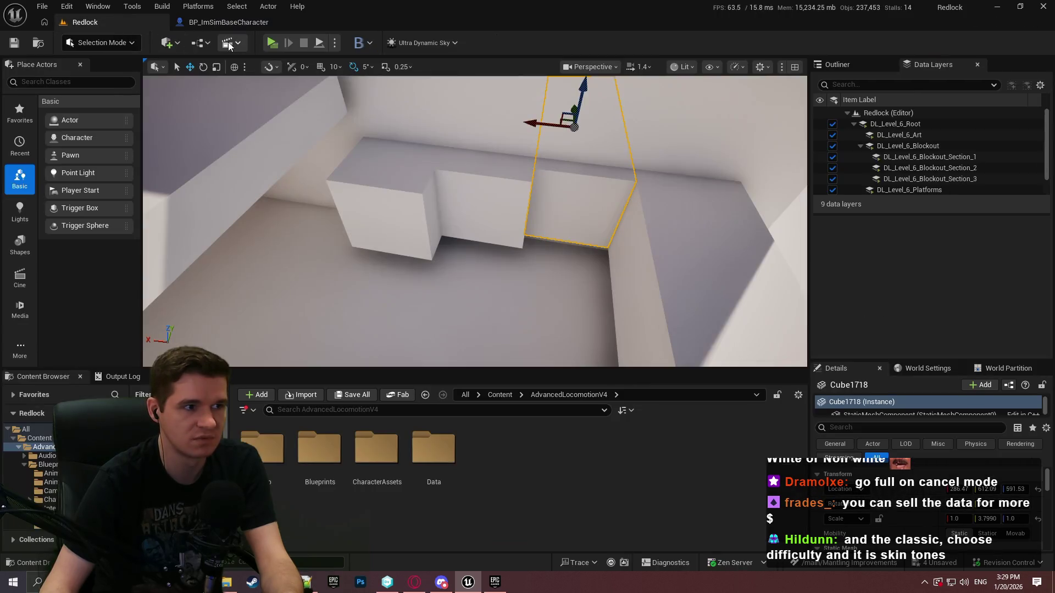
left_click(201, 43)
mouse_move(249, 146)
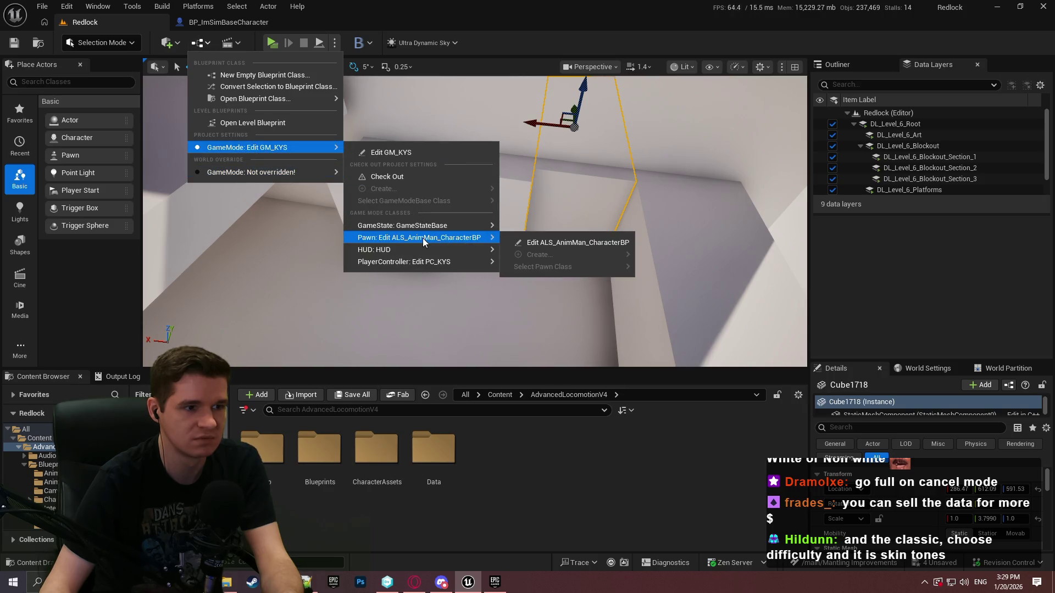
mouse_move(467, 267)
left_click(551, 266)
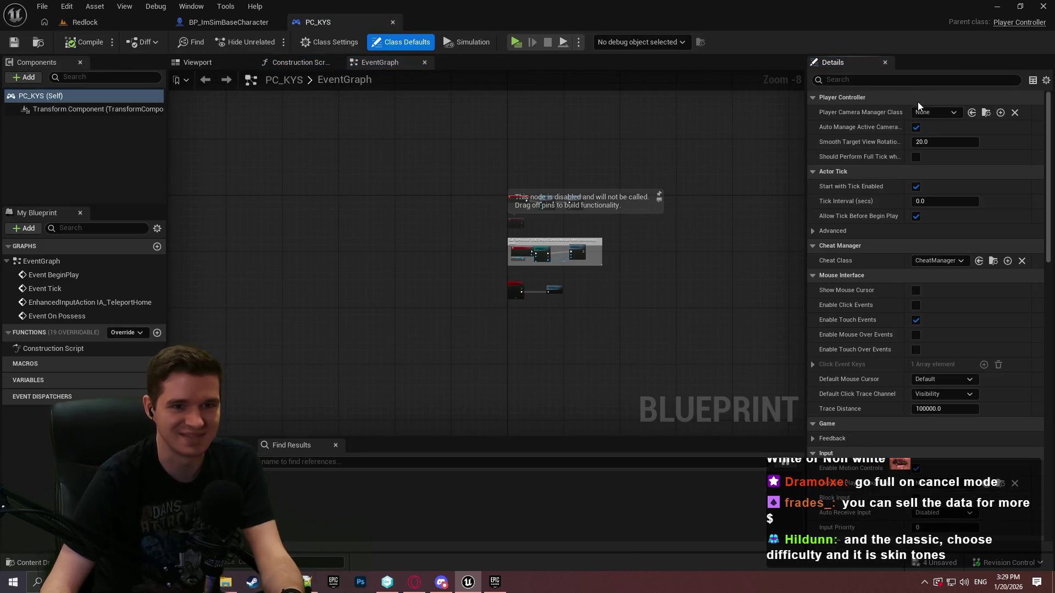
Step: Set PC_KYS's Player Camera Manager Class to ALS_PlayerCameraManager, save, and select the character's FollowCamera
left_click(928, 112)
left_click(956, 153)
left_click(15, 42)
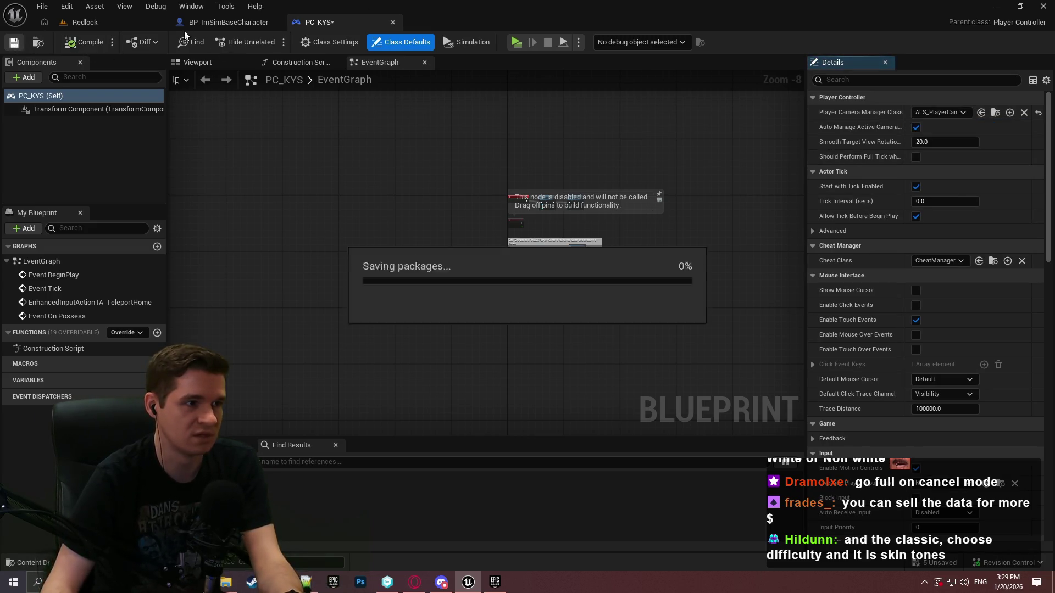
left_click(186, 24)
left_click(76, 160)
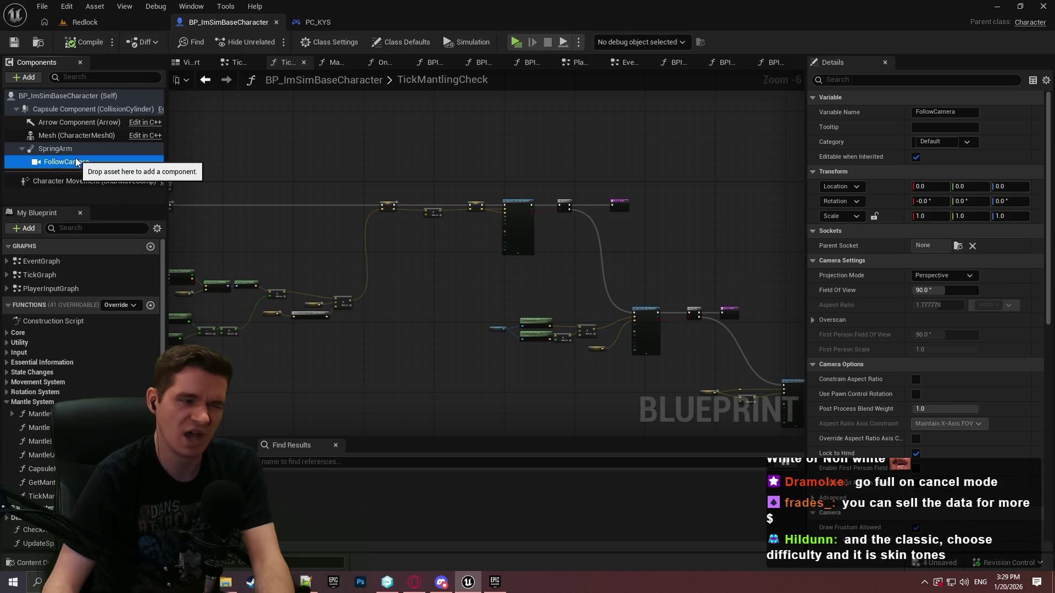
left_click(516, 42)
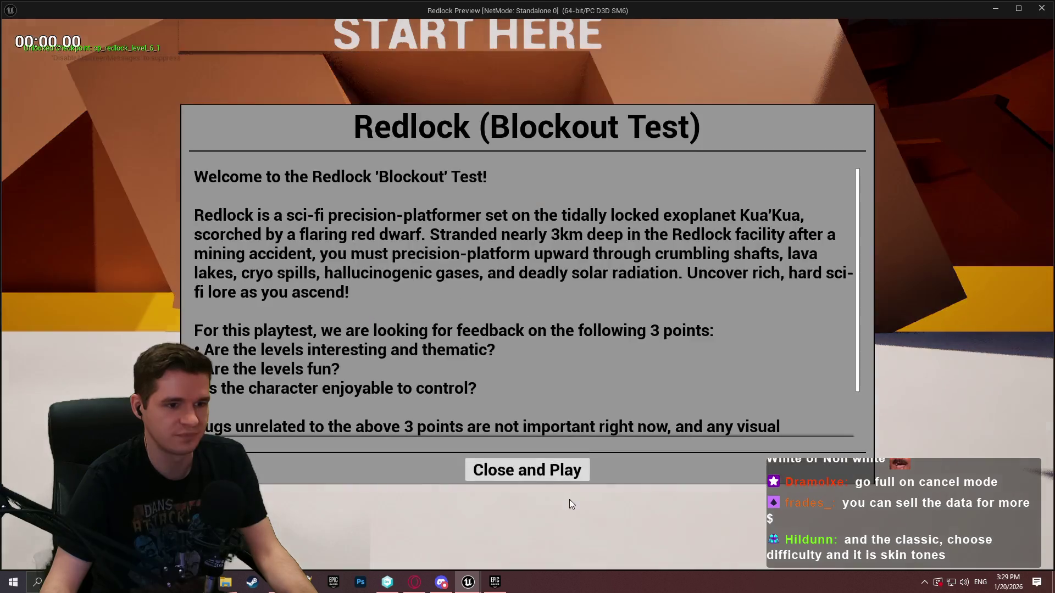
left_click(550, 471)
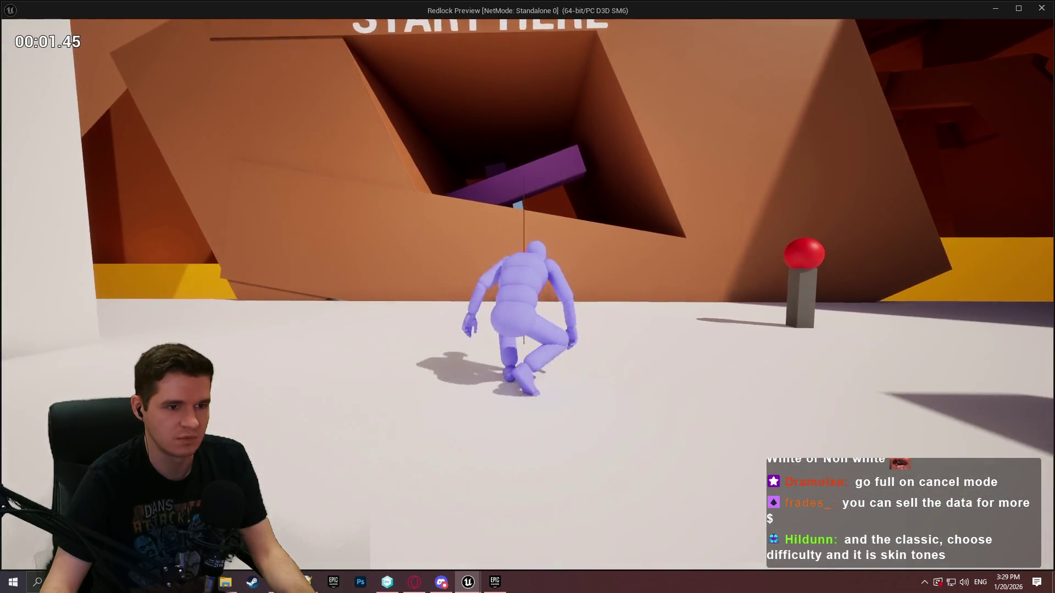
key("c")
key("c")
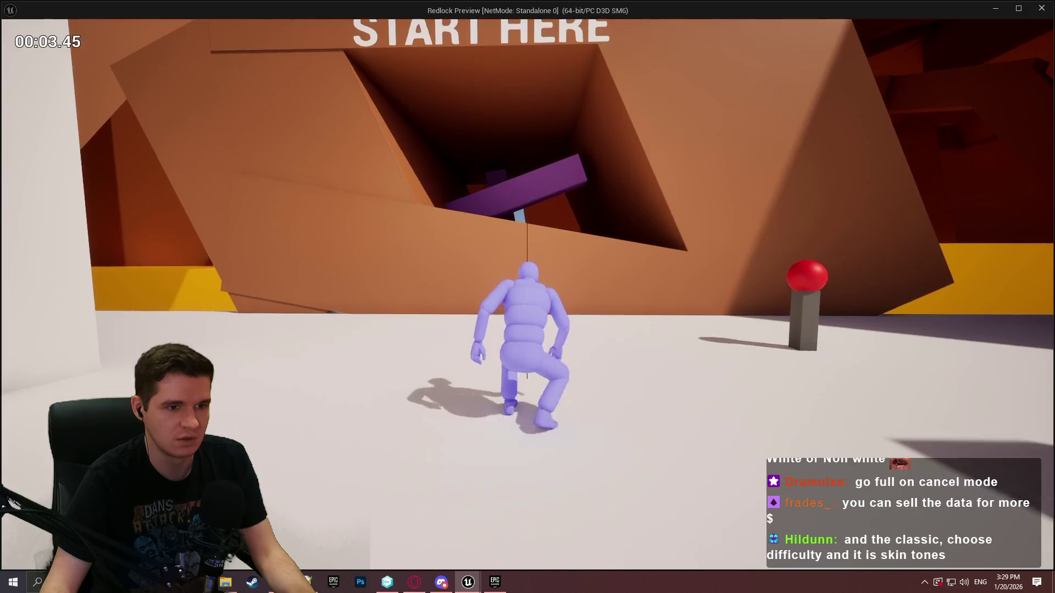
key("c")
key("w")
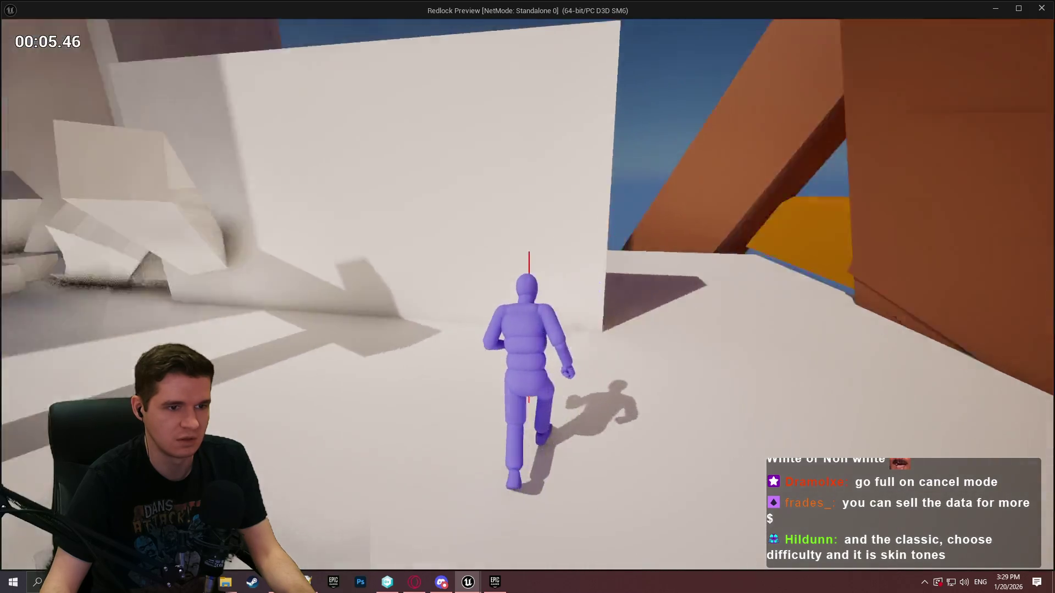
key("c")
key("c")
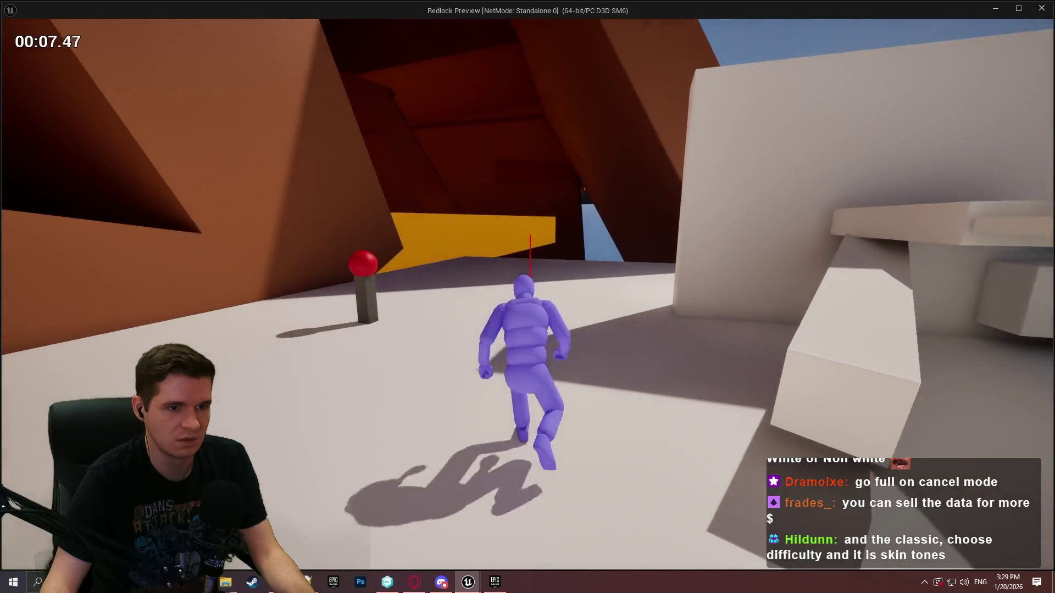
key("c")
key("c")
key("c")
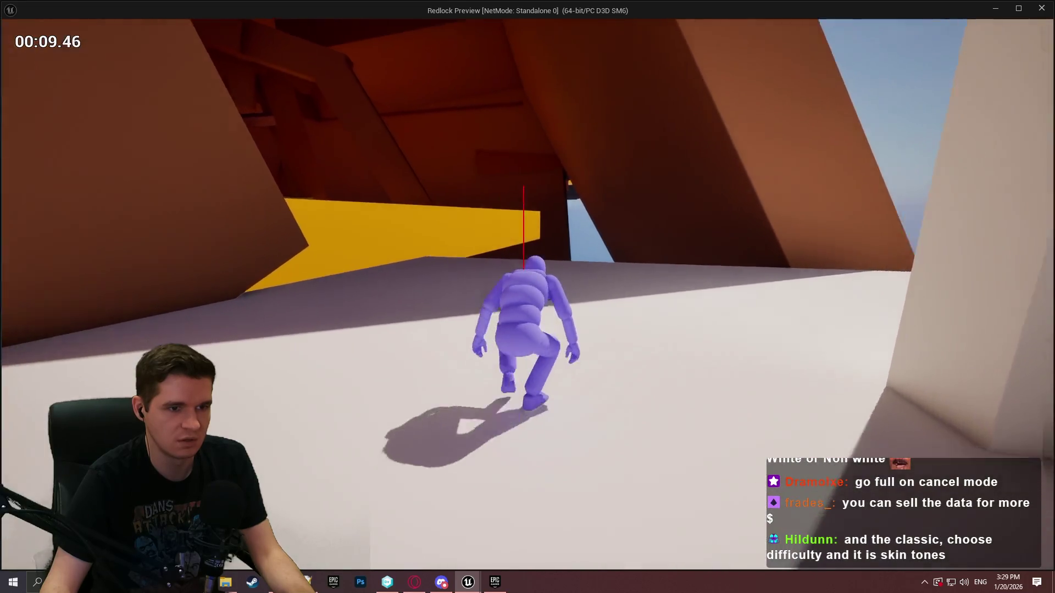
key("c")
key("c")
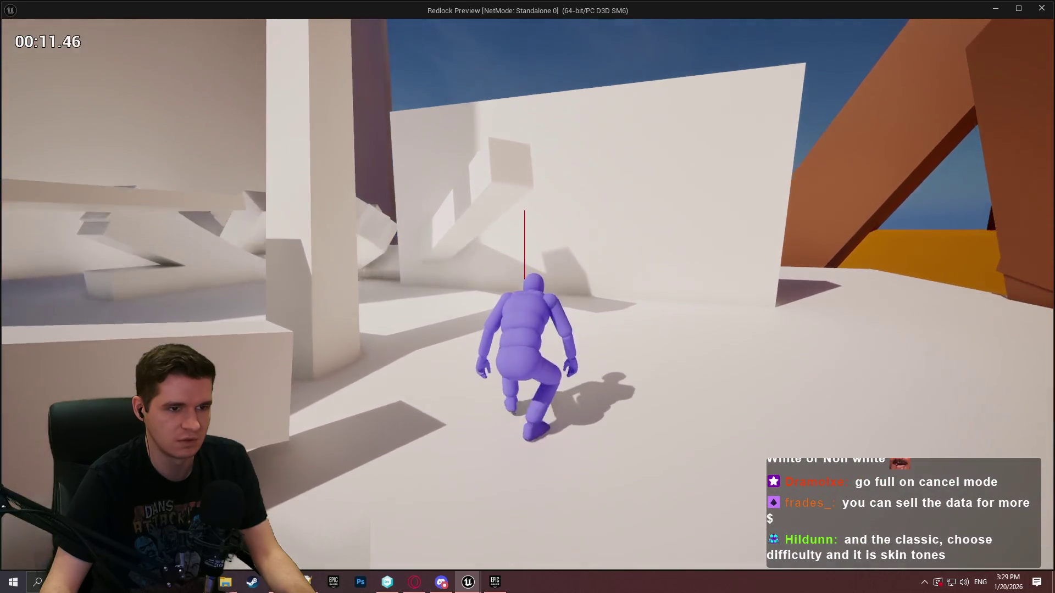
key("c")
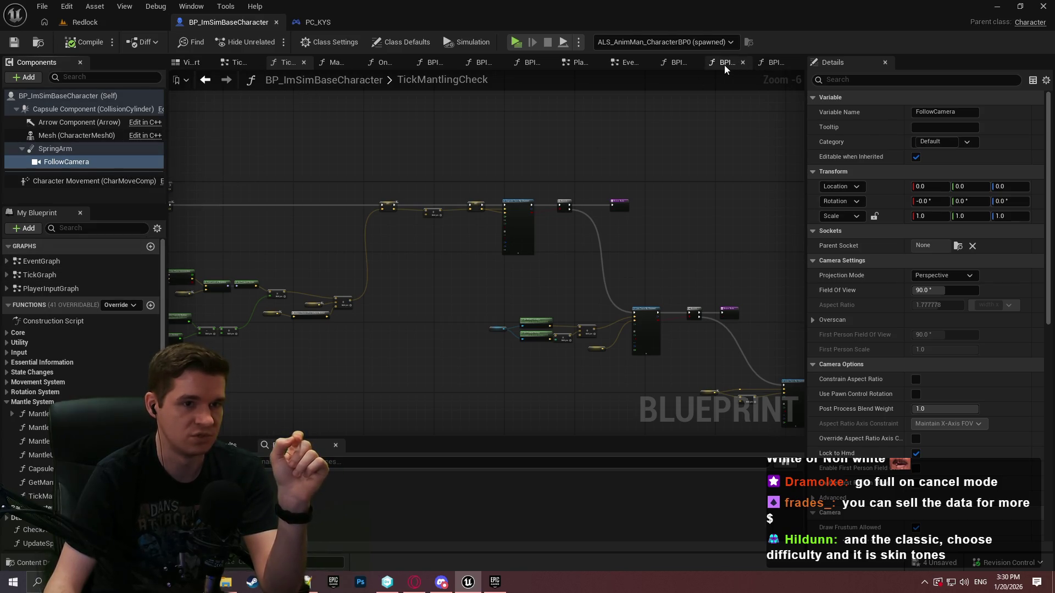
left_click(622, 65)
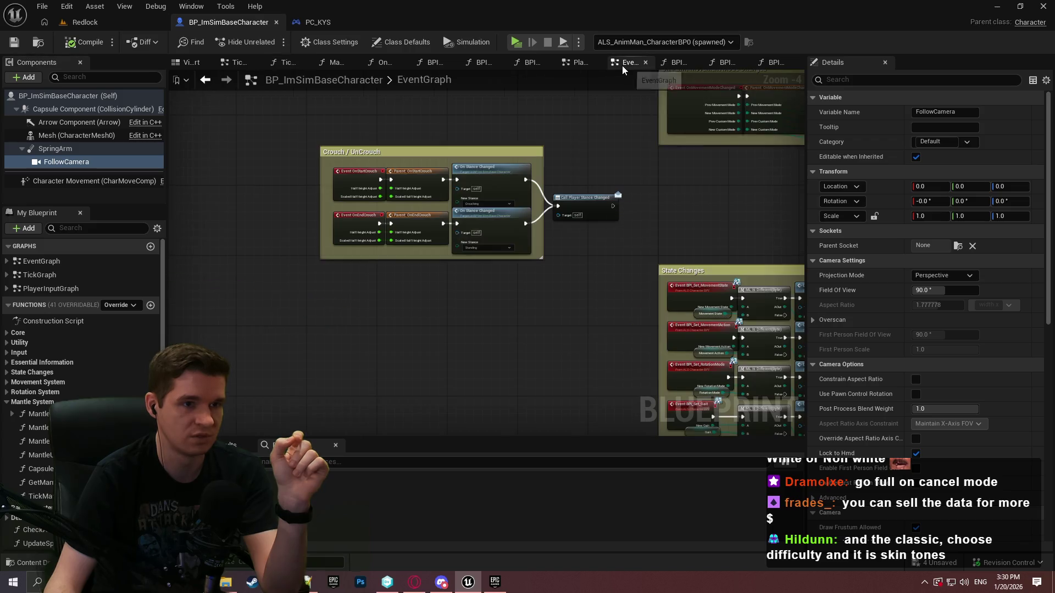
left_click(566, 64)
left_click(530, 64)
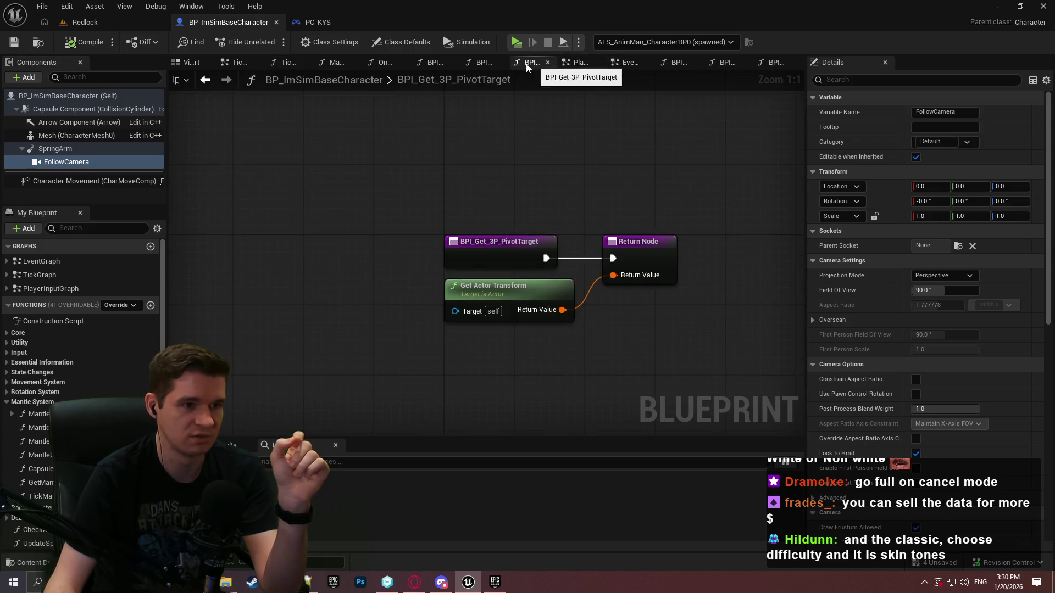
left_click(392, 64)
left_click(124, 24)
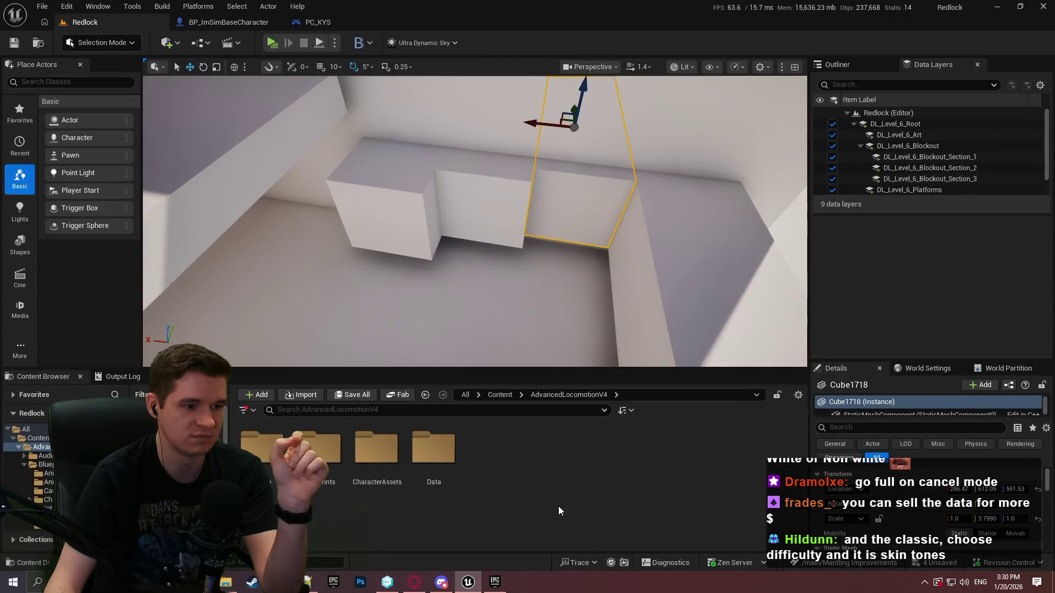
double_click(377, 447)
left_click(425, 394)
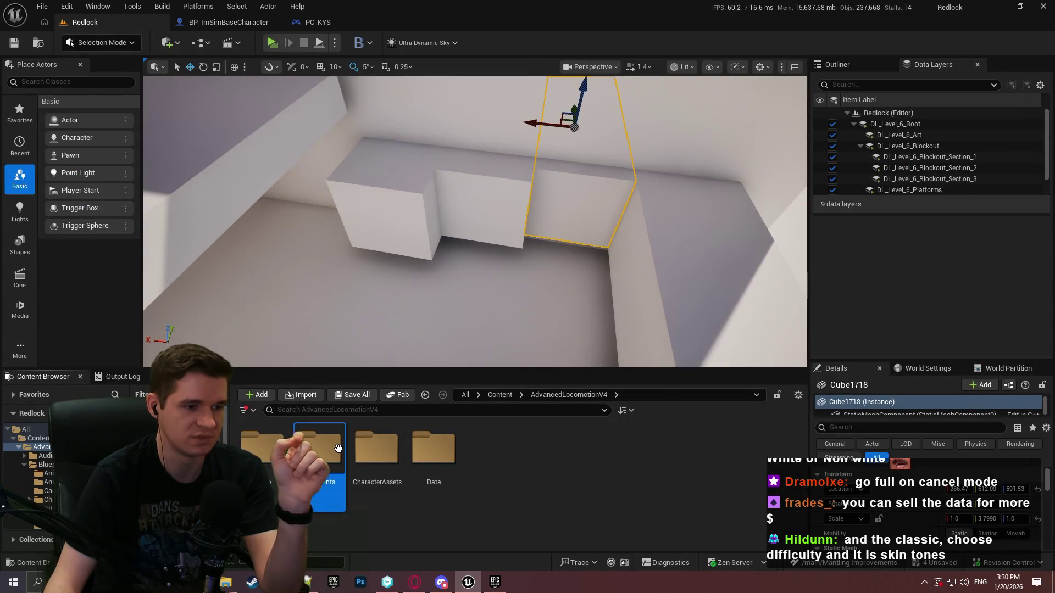
double_click(324, 448)
double_click(352, 466)
double_click(375, 449)
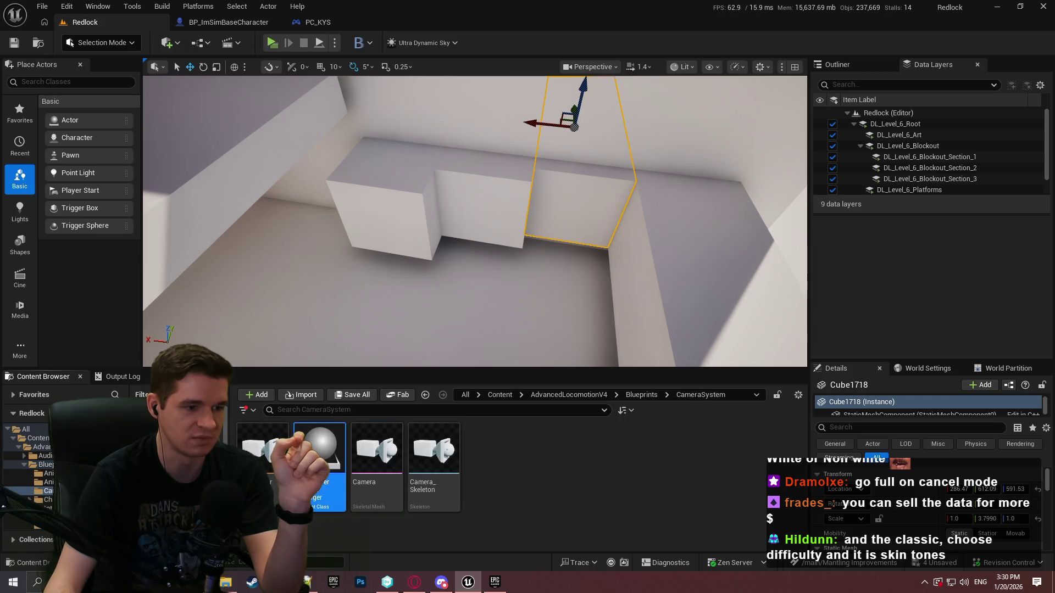
scroll(736, 305, "down", 4)
left_click_drag(736, 305, 331, 312)
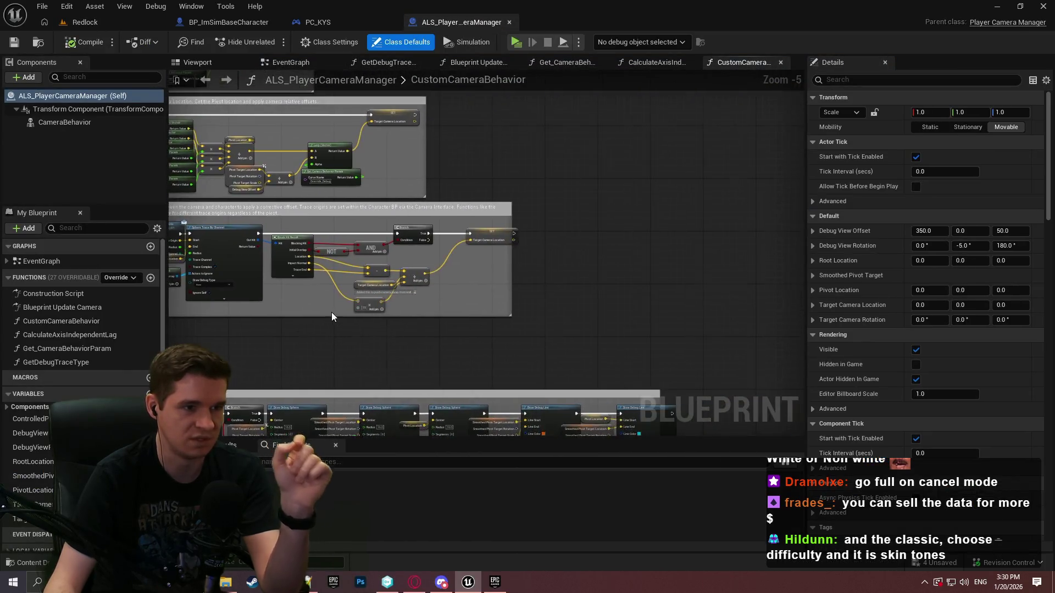
scroll(331, 312, "up", 4)
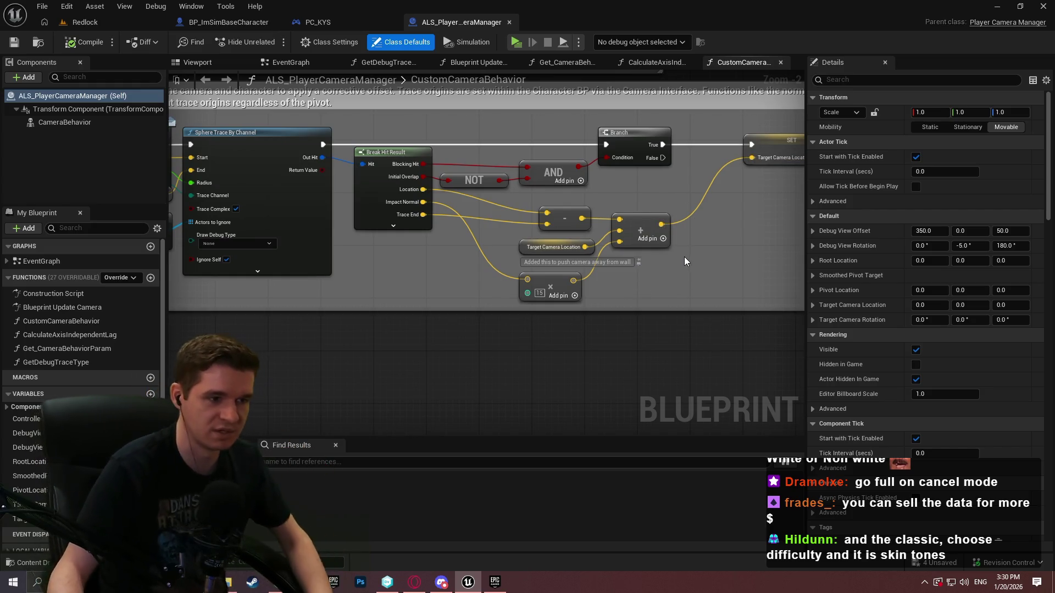
mouse_move(32, 419)
left_mouse_down()
mouse_move(661, 274)
mouse_move(749, 265)
left_mouse_up()
Step: Place a Controlled Pawn getter and call BPI Get Crouching Info on it
left_click(702, 292)
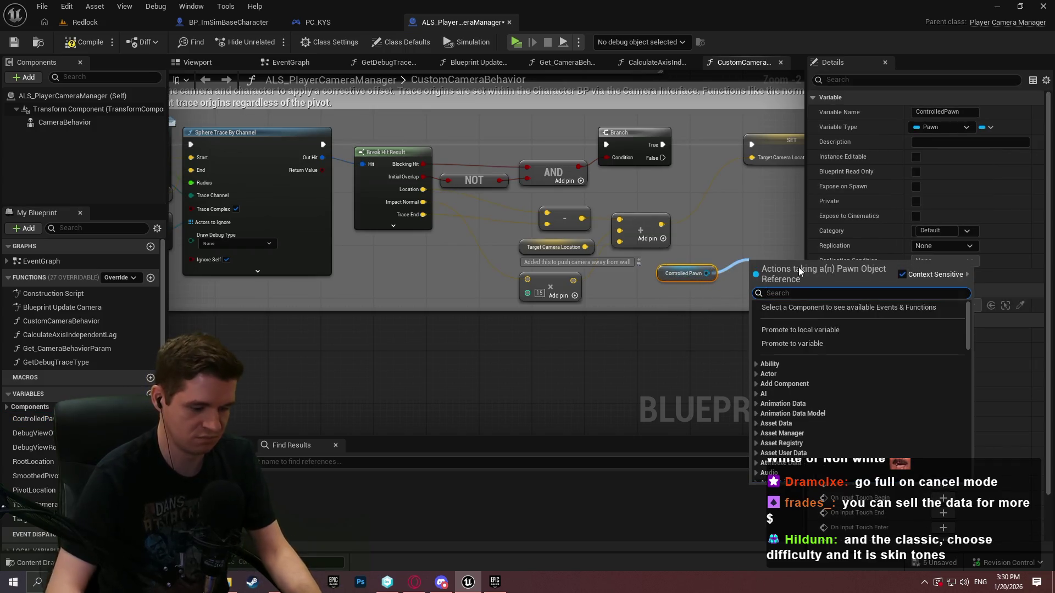
type("crouche")
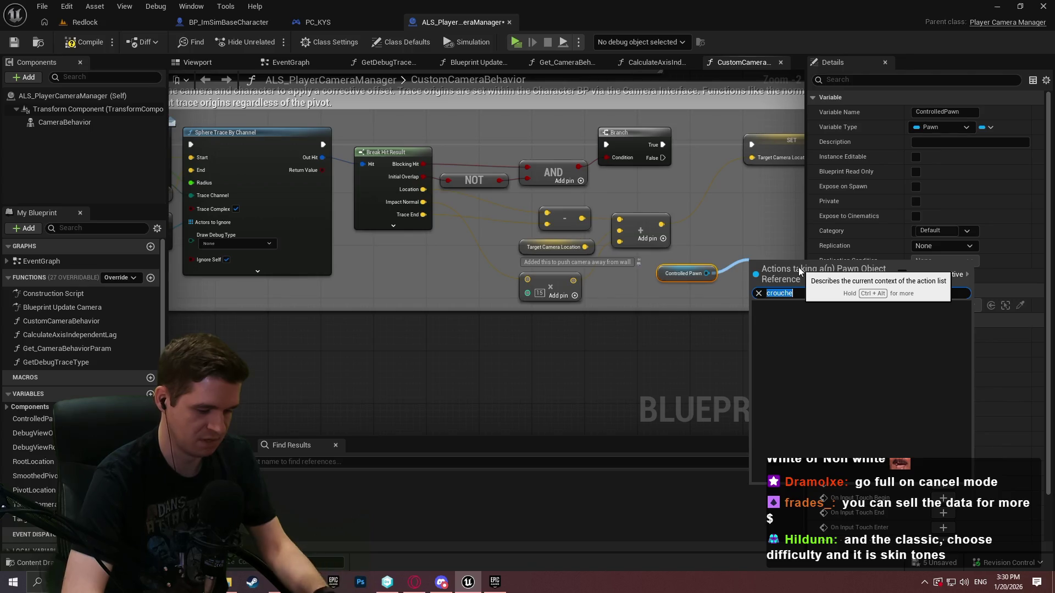
key("BackSpace")
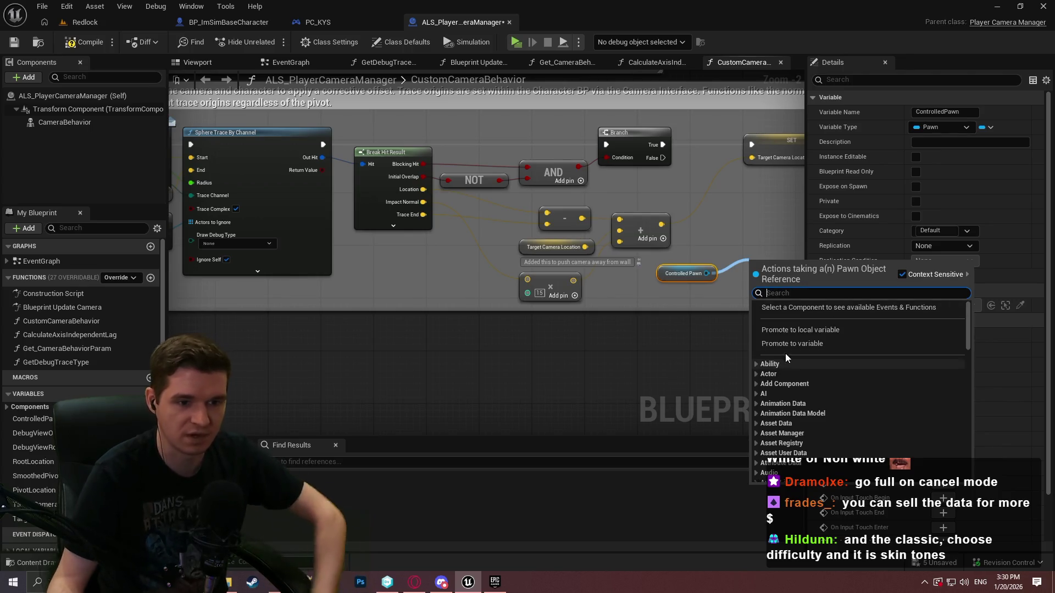
scroll(769, 384, "down", 5)
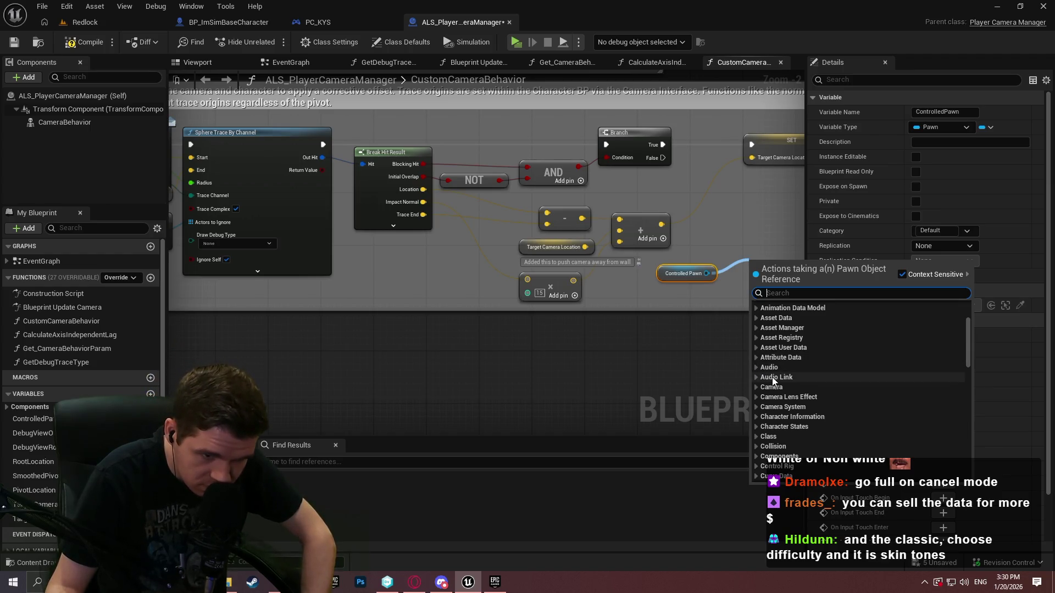
scroll(813, 451, "down", 3)
scroll(817, 478, "down", 3)
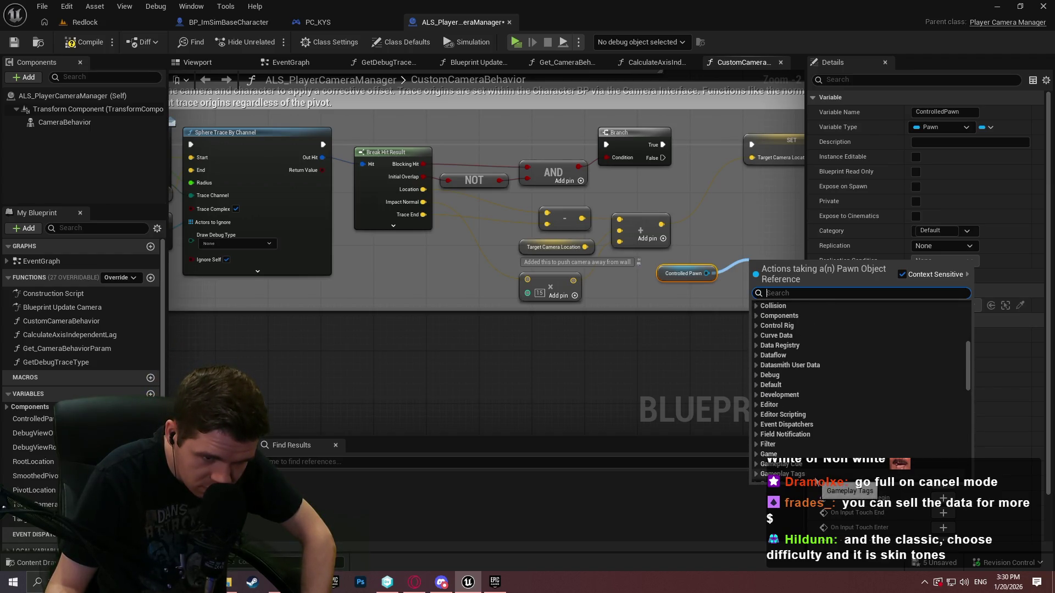
scroll(812, 484, "down", 2)
scroll(819, 469, "down", 3)
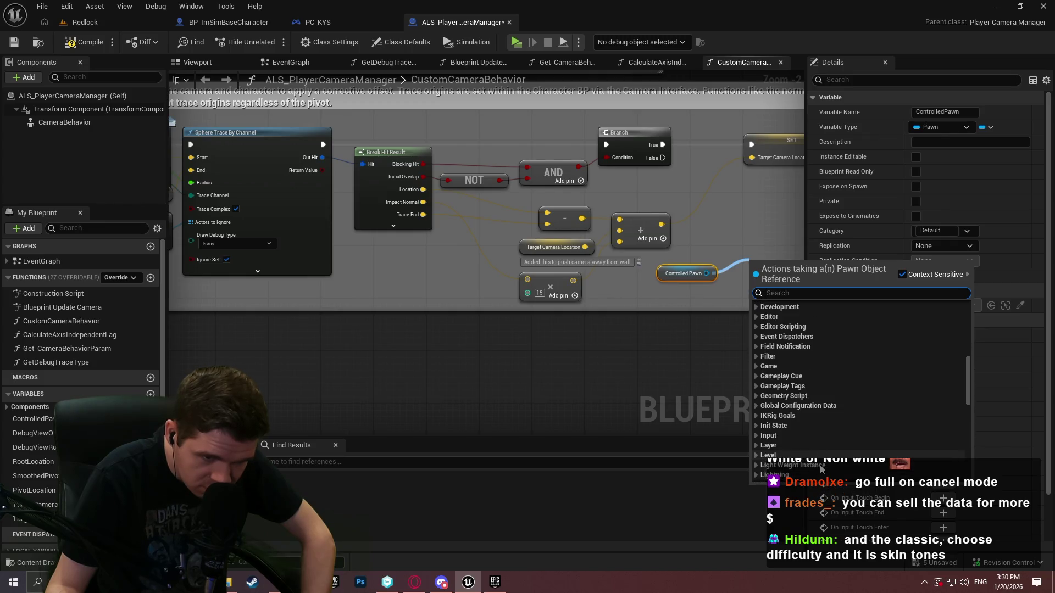
scroll(814, 478, "down", 5)
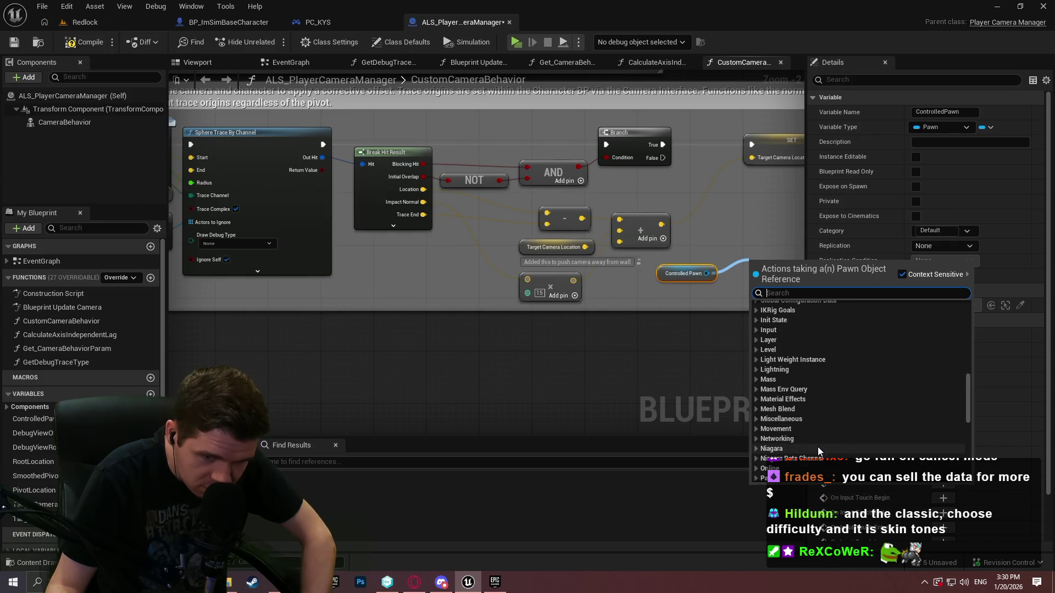
scroll(816, 449, "down", 1)
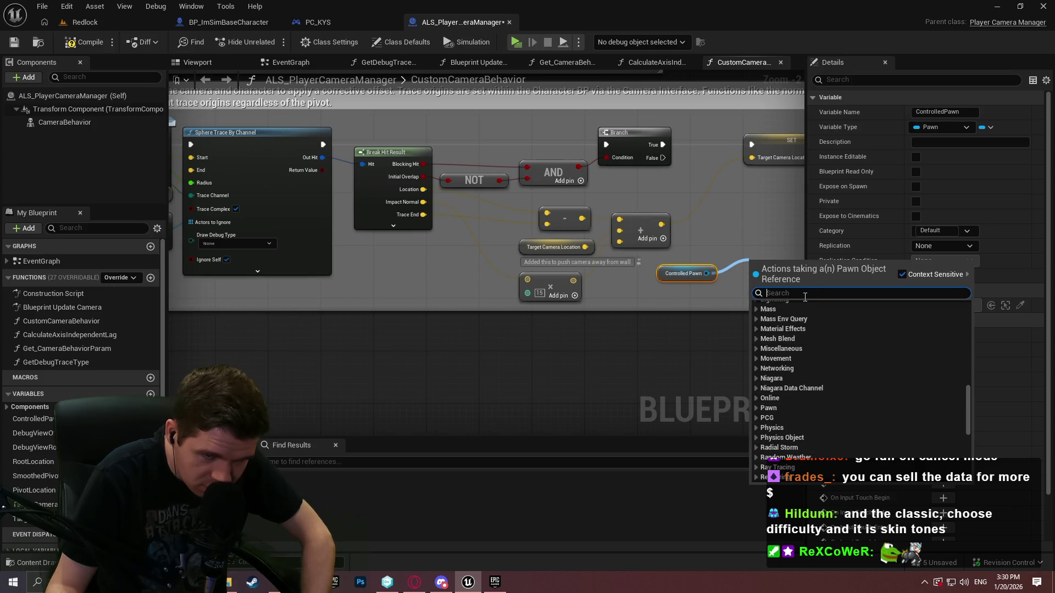
type("bpi")
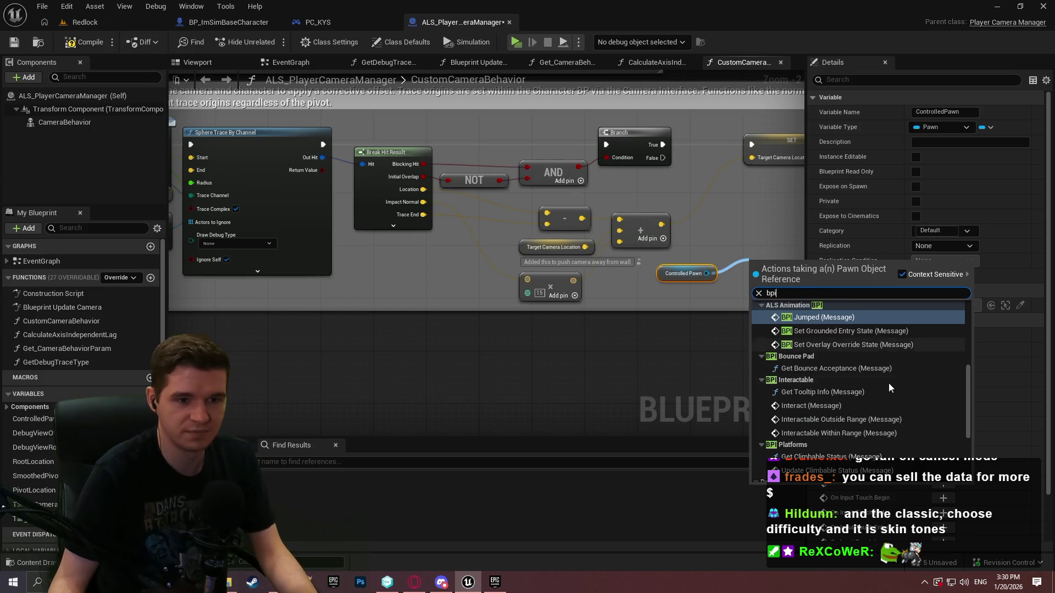
left_click_drag(967, 378, 964, 302)
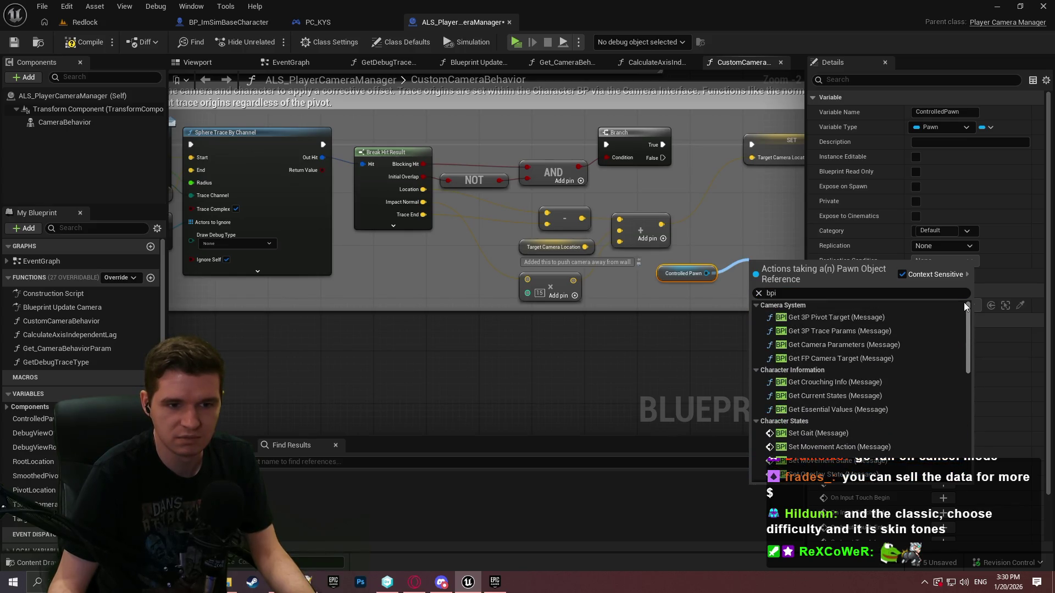
left_click(824, 382)
Step: Reposition the crouching info node, then add and delete a trial Branch from its outputs
mouse_move(636, 299)
left_mouse_down()
mouse_move(525, 329)
mouse_move(341, 336)
mouse_move(495, 358)
left_mouse_up()
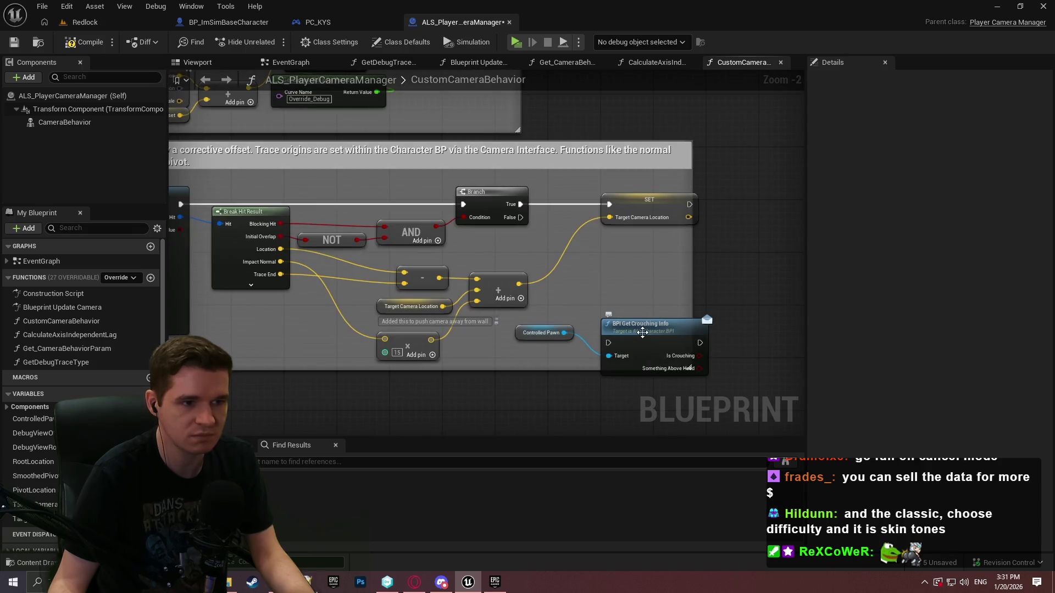
left_click_drag(641, 333, 630, 300)
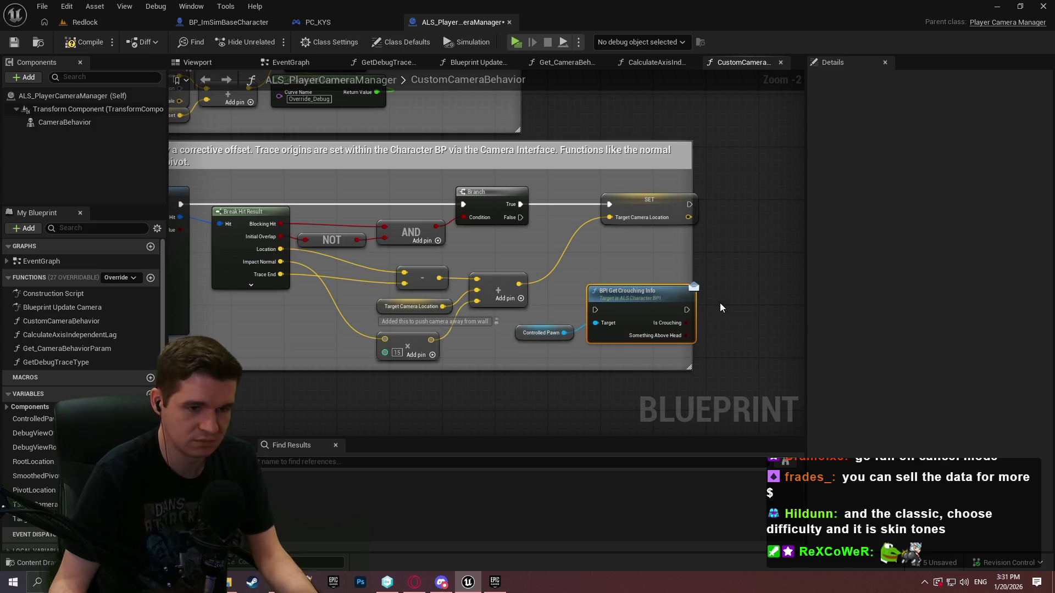
left_click_drag(686, 323, 743, 321)
type("an")
key("Escape")
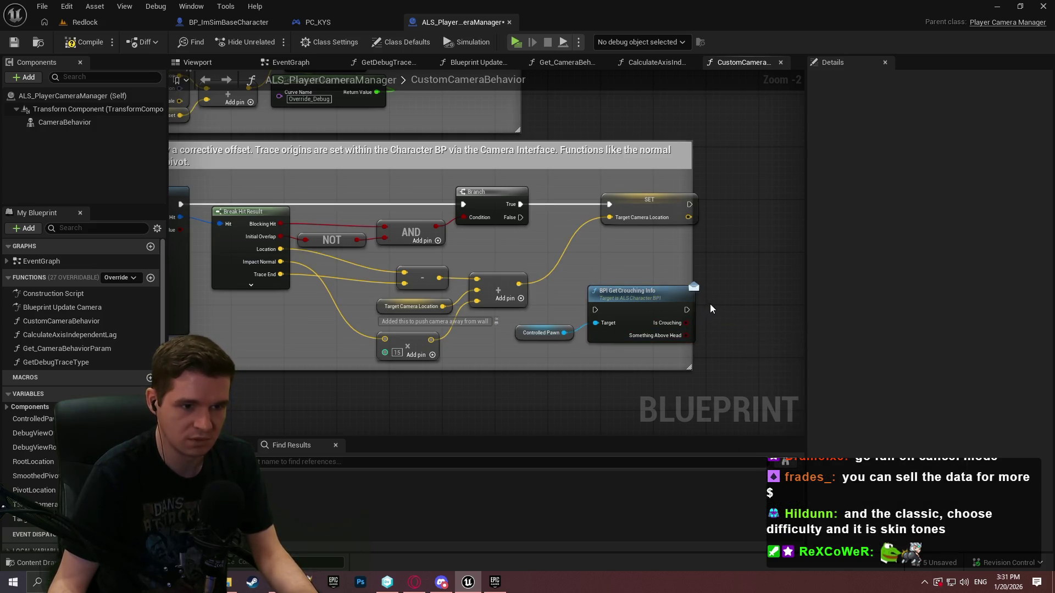
left_click(720, 303)
left_click_drag(679, 338, 734, 318)
key("Escape")
key("Delete")
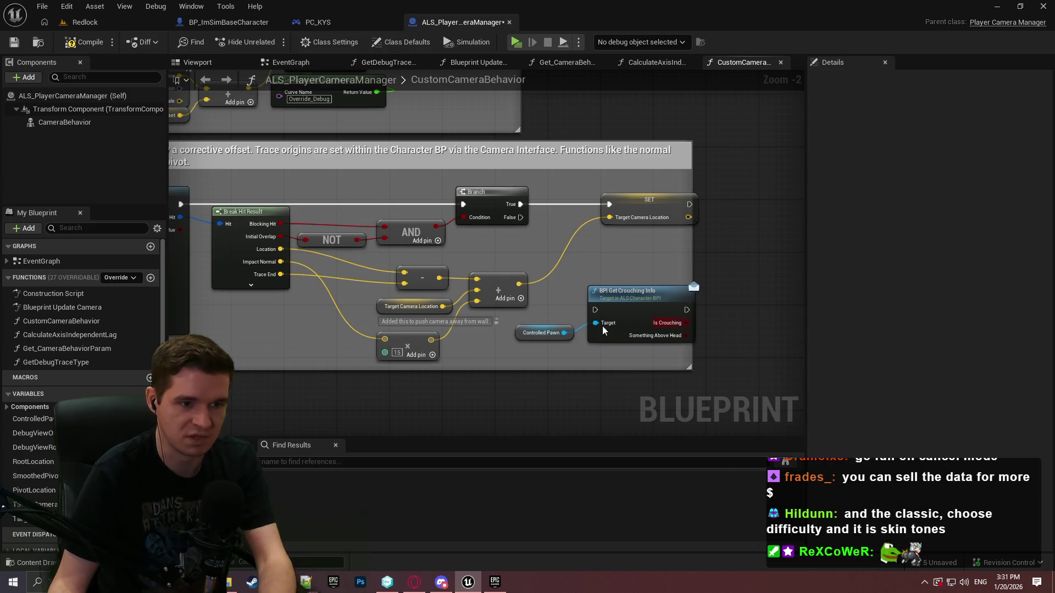
Step: Wire Branch True into BPI Get Crouching Info and on to SET, tidy nodes, open ALS_Character_BPI
left_click_drag(600, 314, 522, 205)
mouse_move(685, 309)
left_mouse_down()
mouse_move(610, 205)
mouse_move(780, 207)
left_mouse_up()
left_click_drag(630, 306, 630, 200)
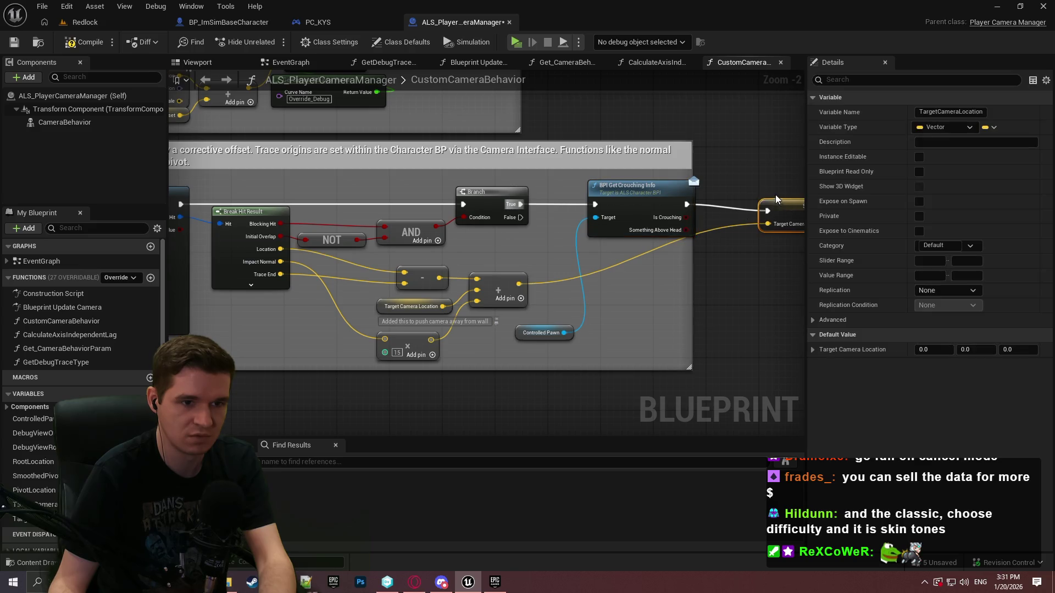
left_click(736, 260)
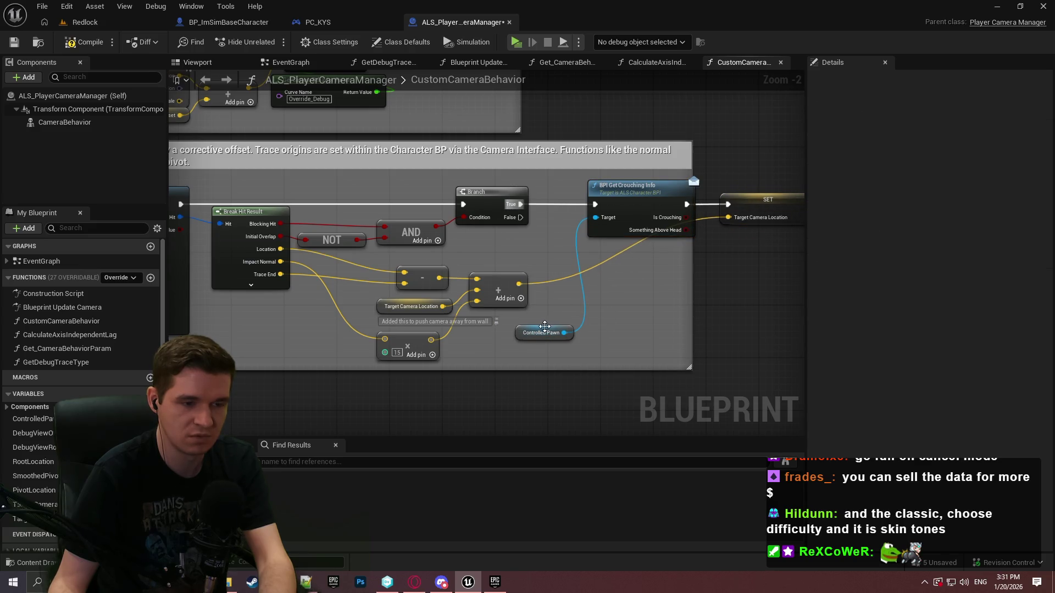
left_click_drag(544, 326, 558, 274)
mouse_move(714, 263)
left_mouse_down()
mouse_move(495, 203)
mouse_move(519, 213)
left_mouse_up()
left_click(605, 290)
scroll(582, 297, "up", 2)
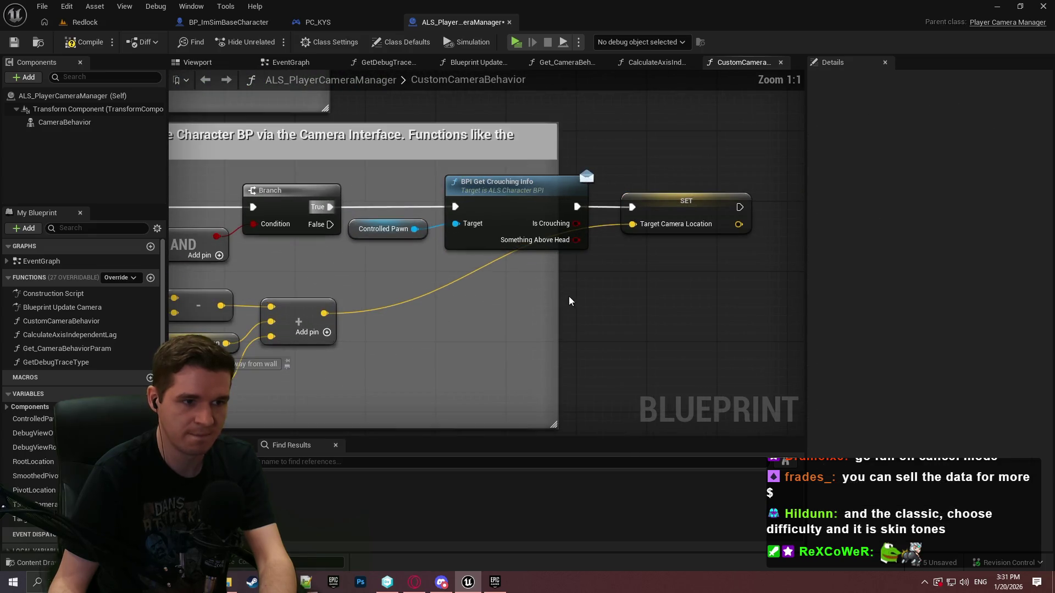
double_click(526, 187)
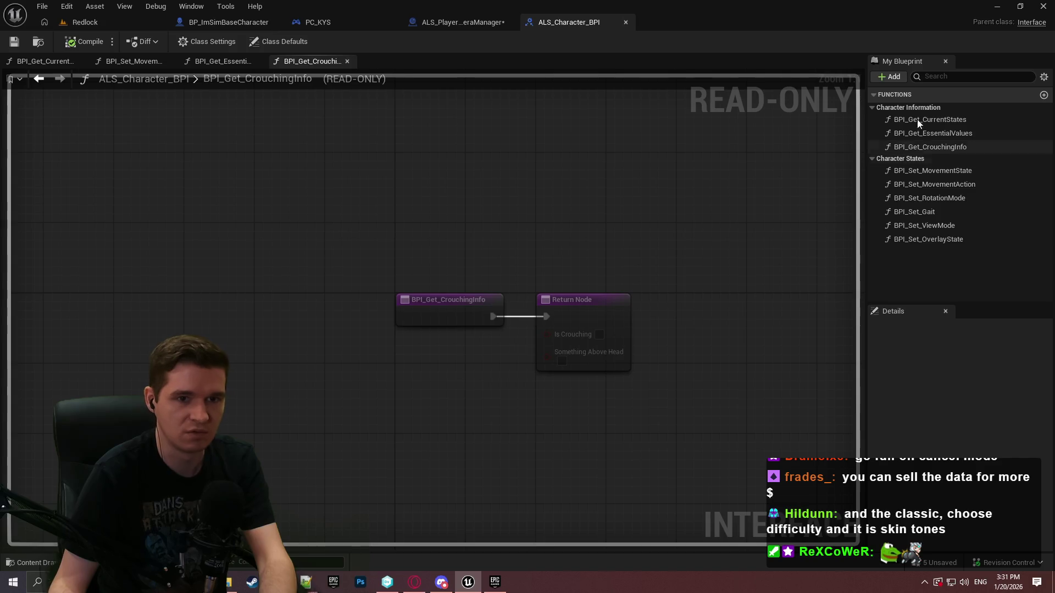
Step: Add a new interface function named BPI_Get_FollowCamera
left_click(1043, 95)
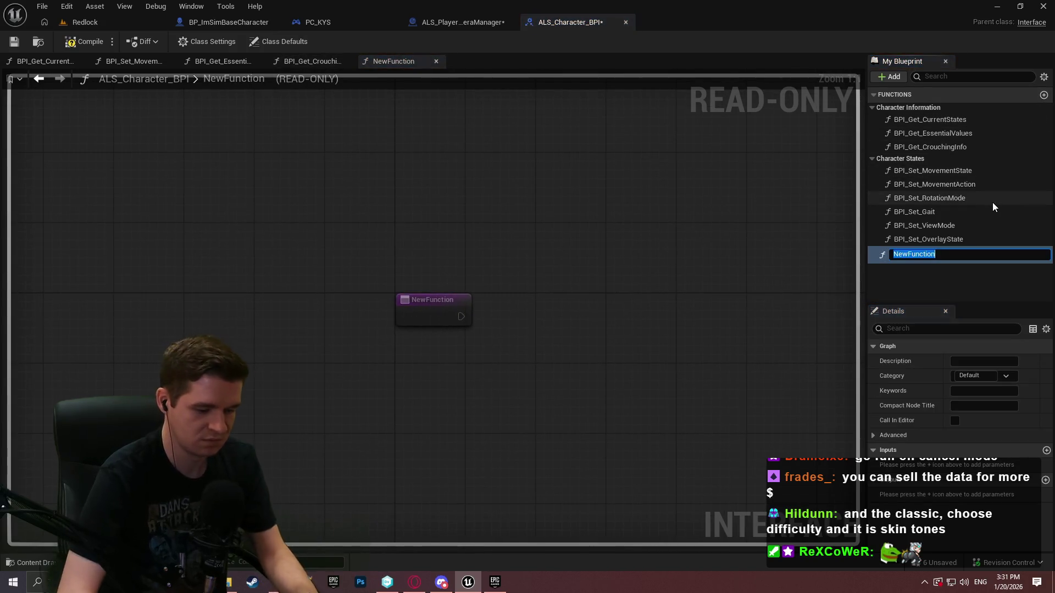
type("BPI_GetFo")
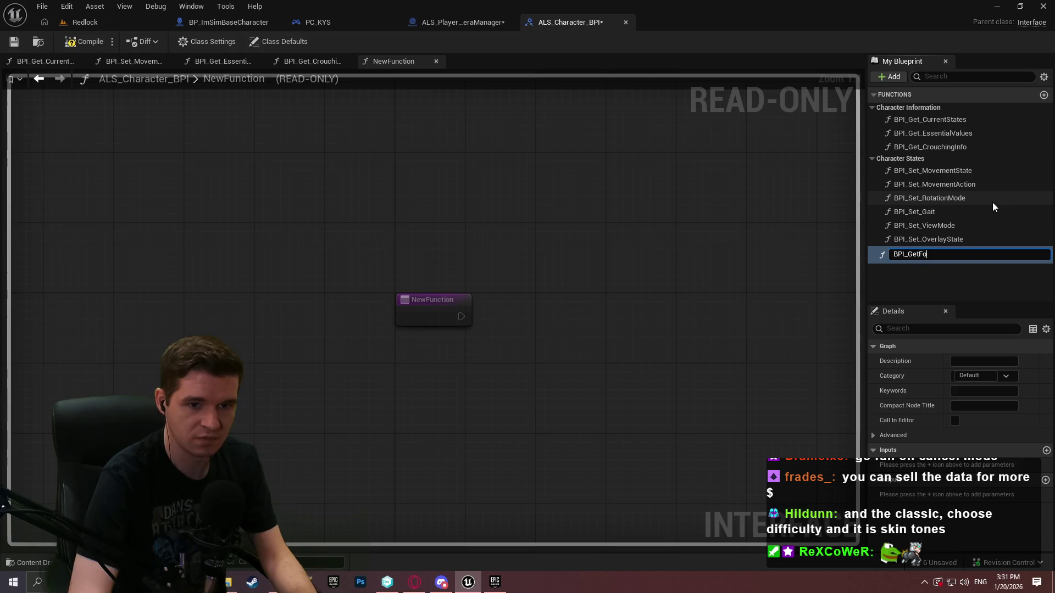
key("BackSpace")
type("_FollowG")
key("BackSpace")
type("Camera")
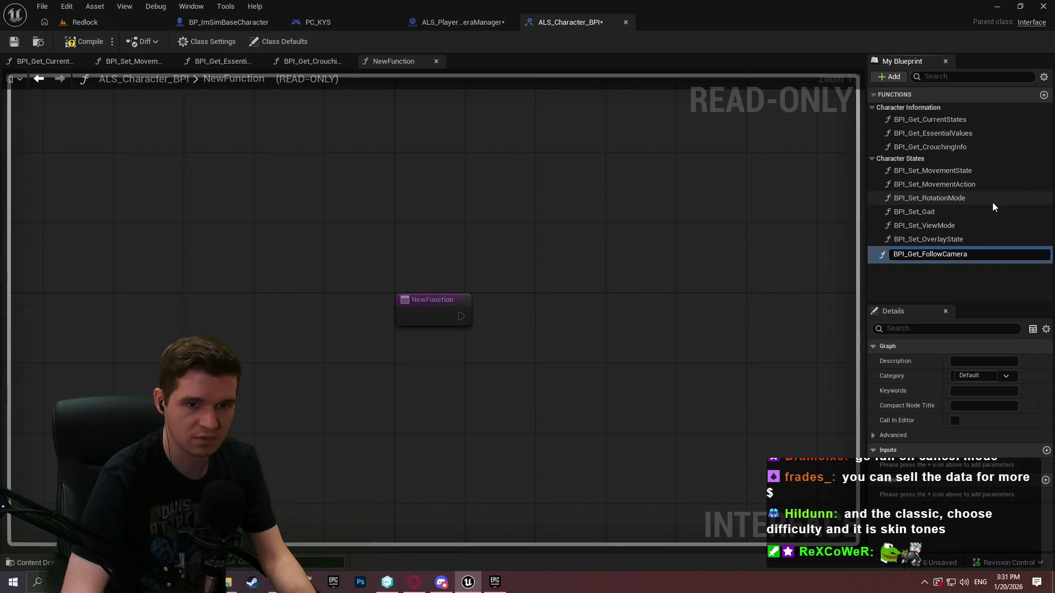
key("Return")
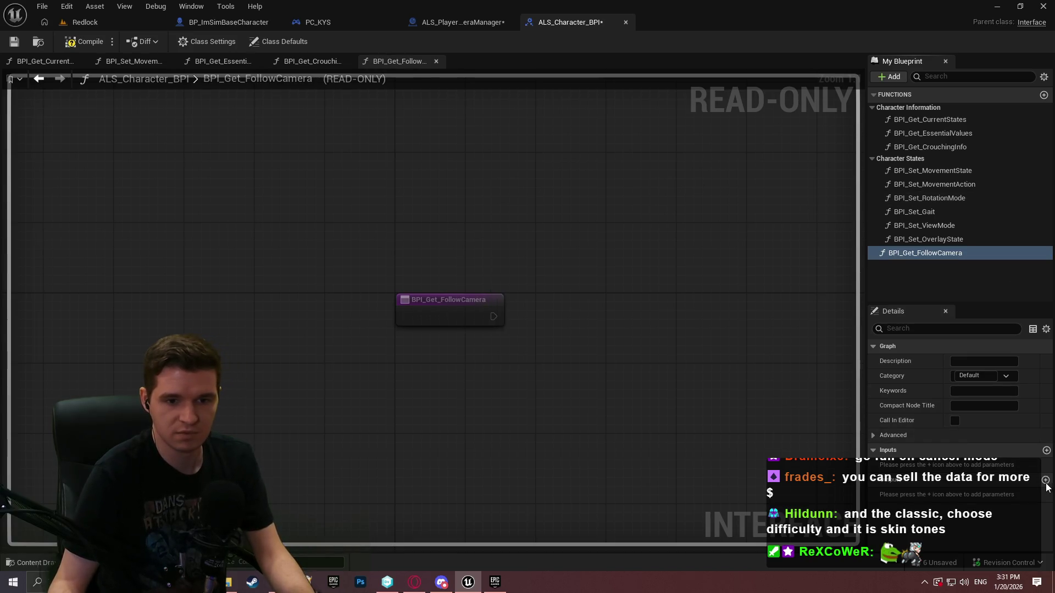
Step: Give BPI_Get_FollowCamera a Vector output named Loc, then go back to BP_ImSimBaseCharacter
left_click(1044, 480)
left_click(967, 497)
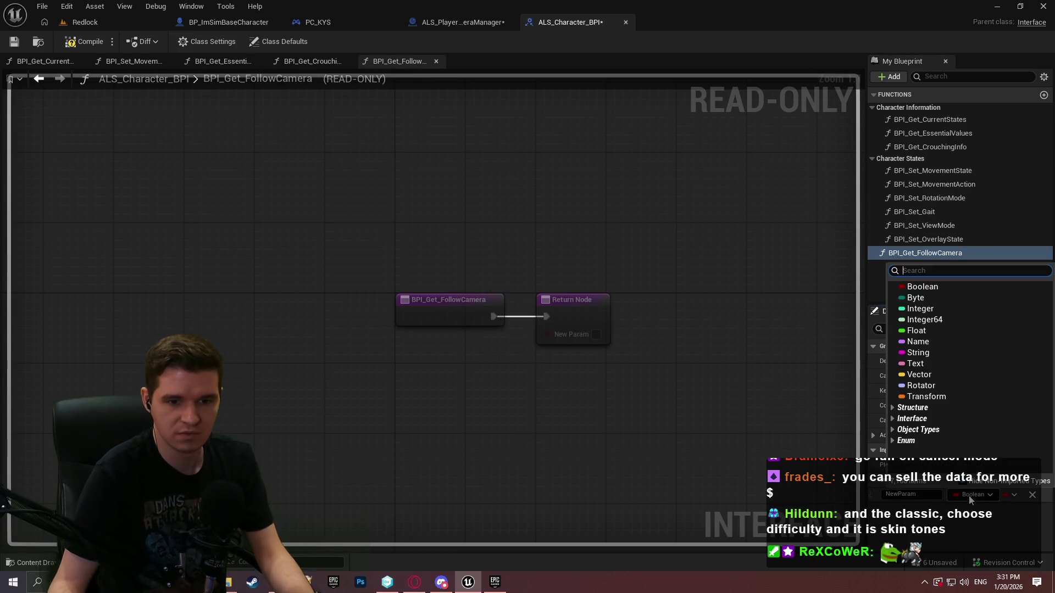
left_click(913, 375)
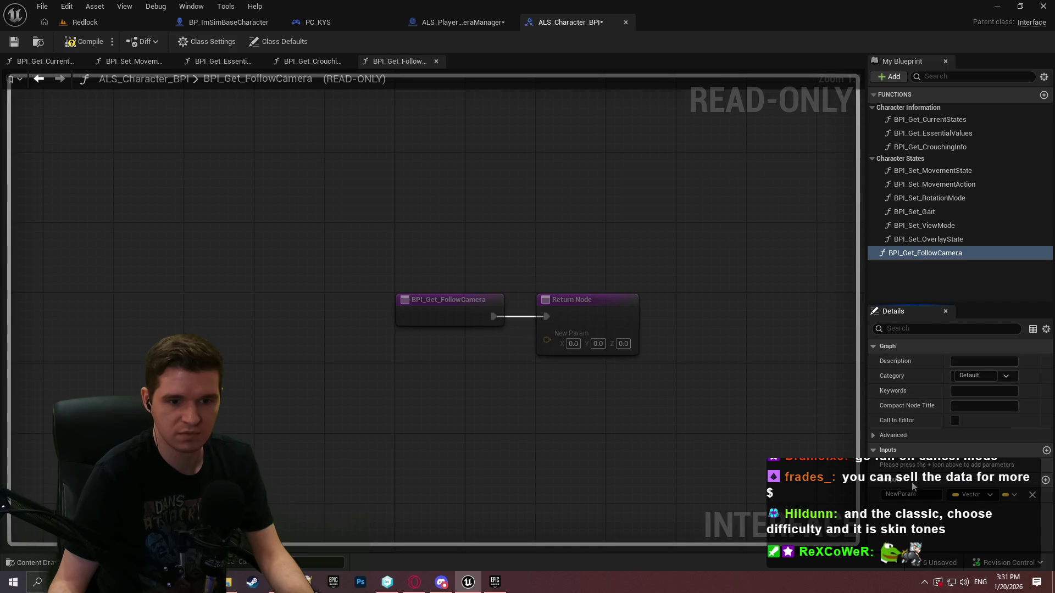
type("Loc")
key("Return")
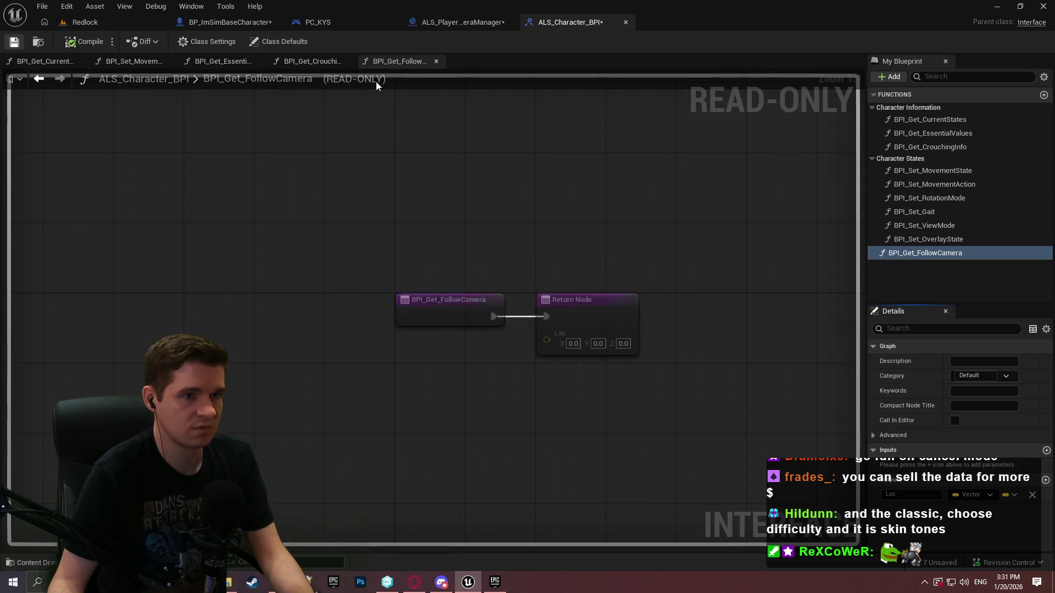
left_click(454, 24)
left_click(229, 22)
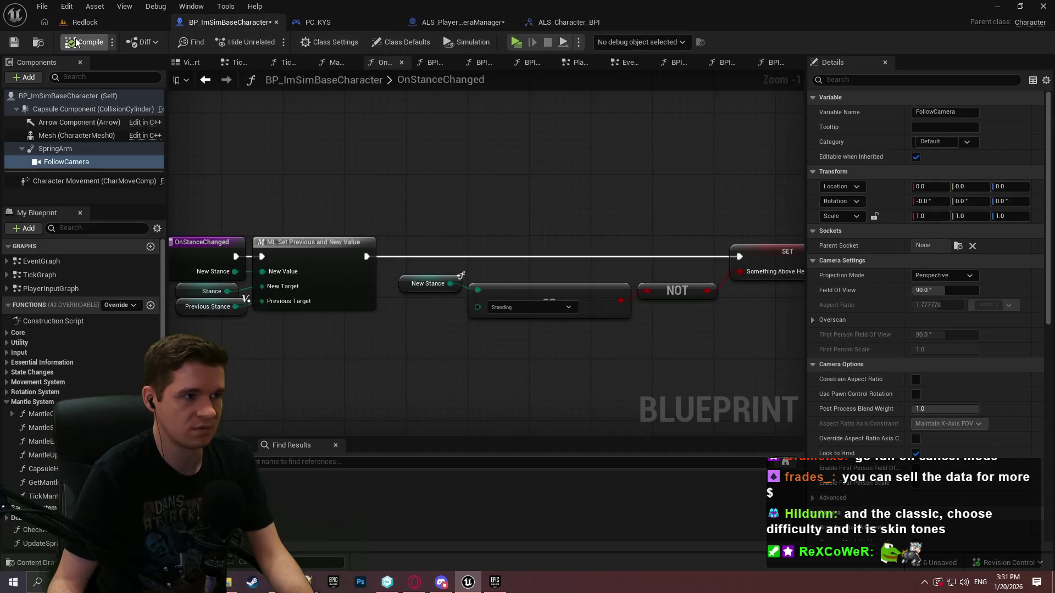
Step: Save the character blueprint and open its BPI_Get_FollowCamera interface function graph
left_click(14, 47)
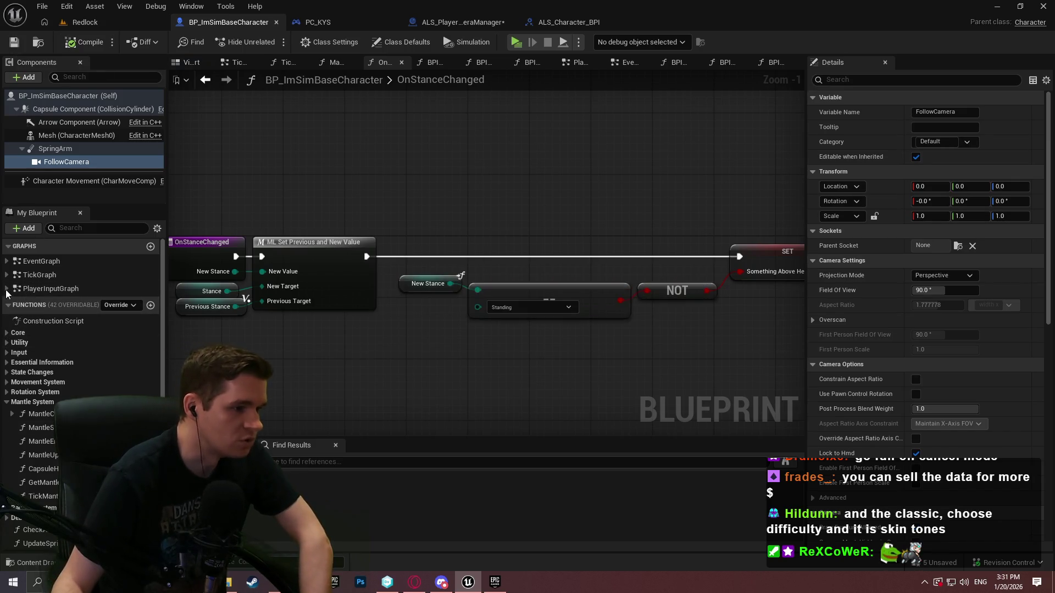
scroll(10, 418, "down", 5)
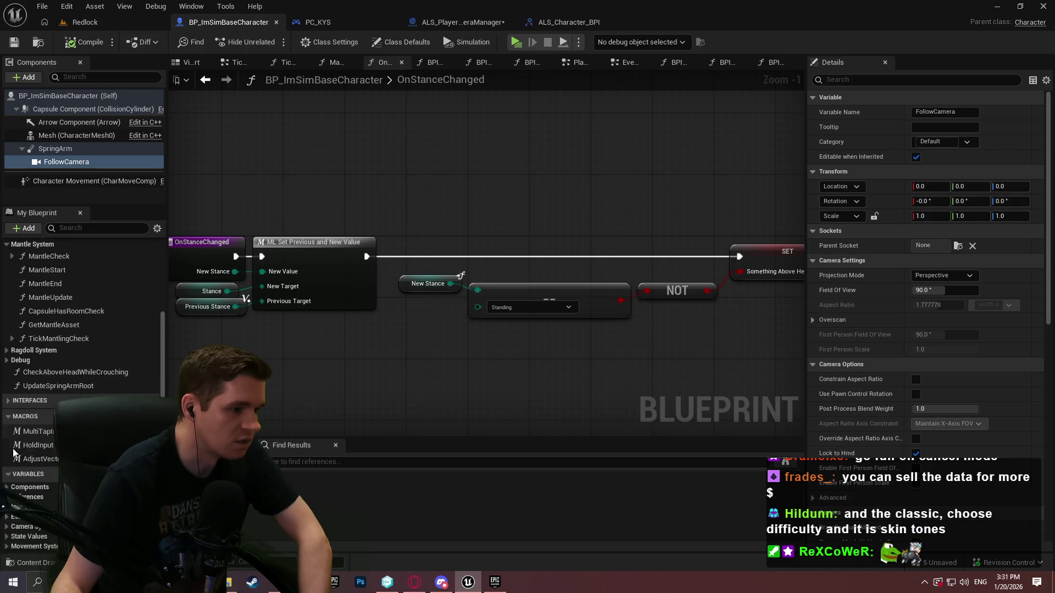
left_click(9, 401)
left_click(8, 416)
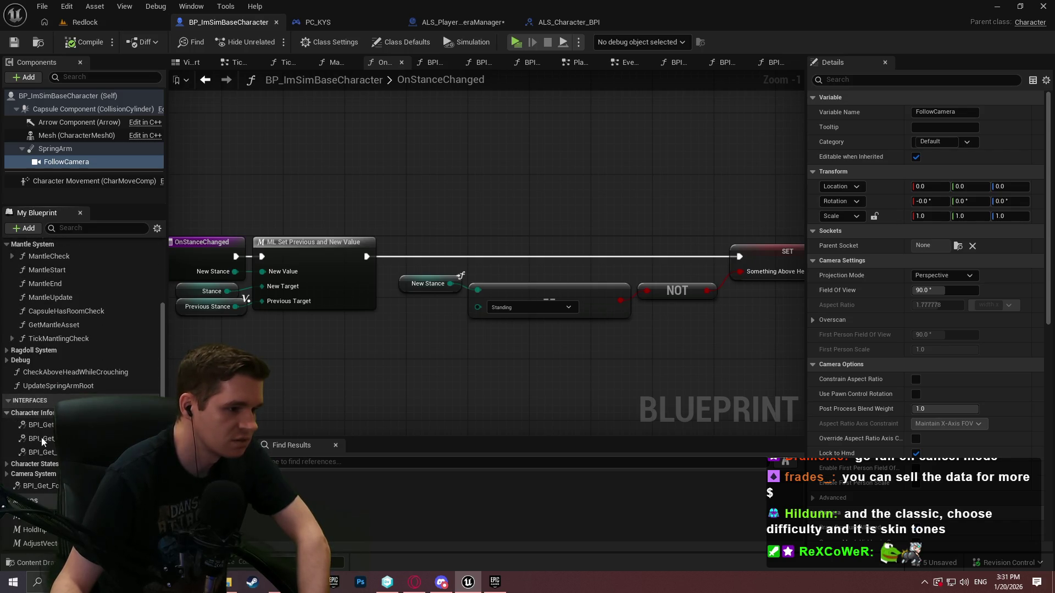
double_click(55, 486)
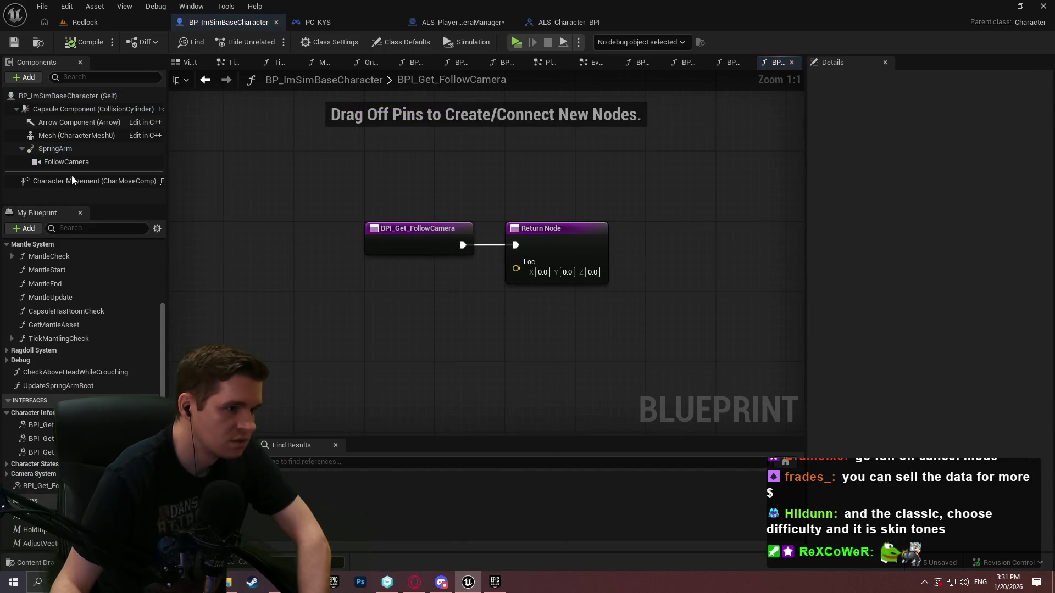
Step: Return the Follow Camera's Get World Location as Loc, tidy the nodes, and save
mouse_move(66, 162)
left_mouse_down()
mouse_move(311, 293)
mouse_move(386, 295)
left_mouse_up()
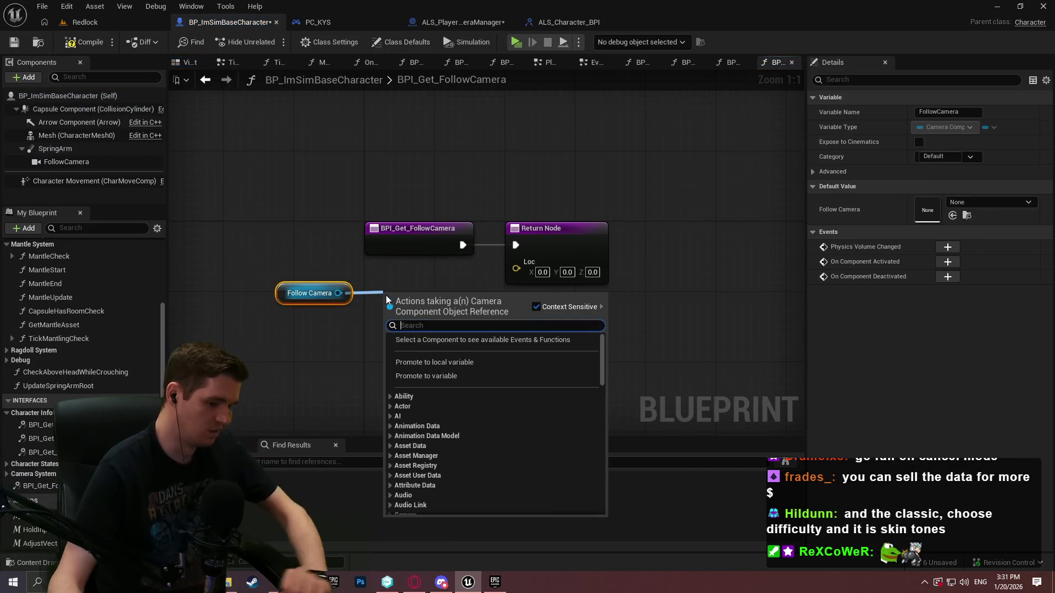
type("get world loca")
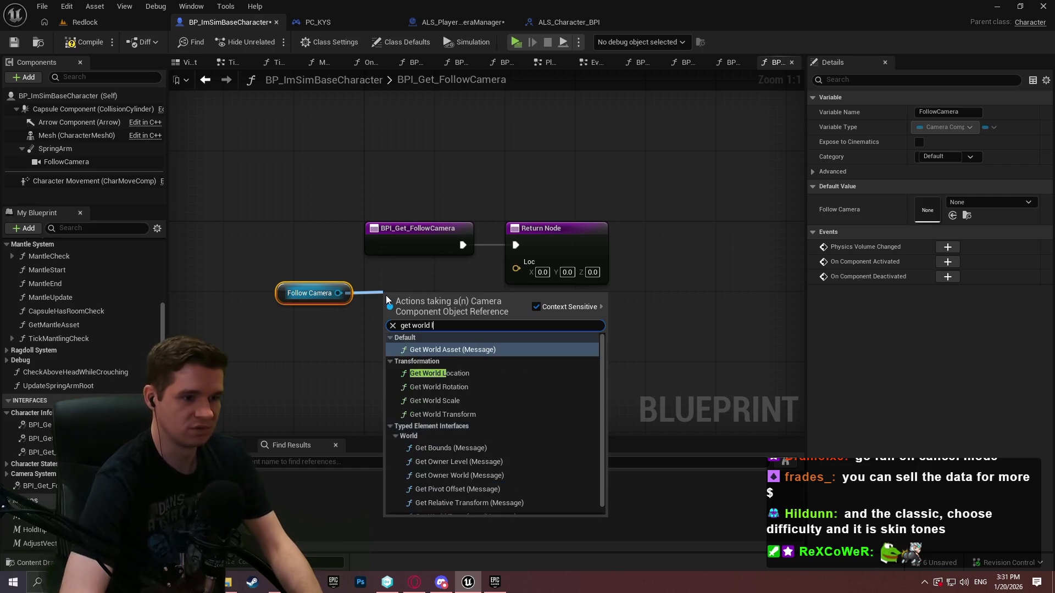
key("Return")
mouse_move(486, 323)
left_mouse_down()
mouse_move(530, 294)
mouse_move(516, 262)
mouse_move(706, 240)
left_mouse_up()
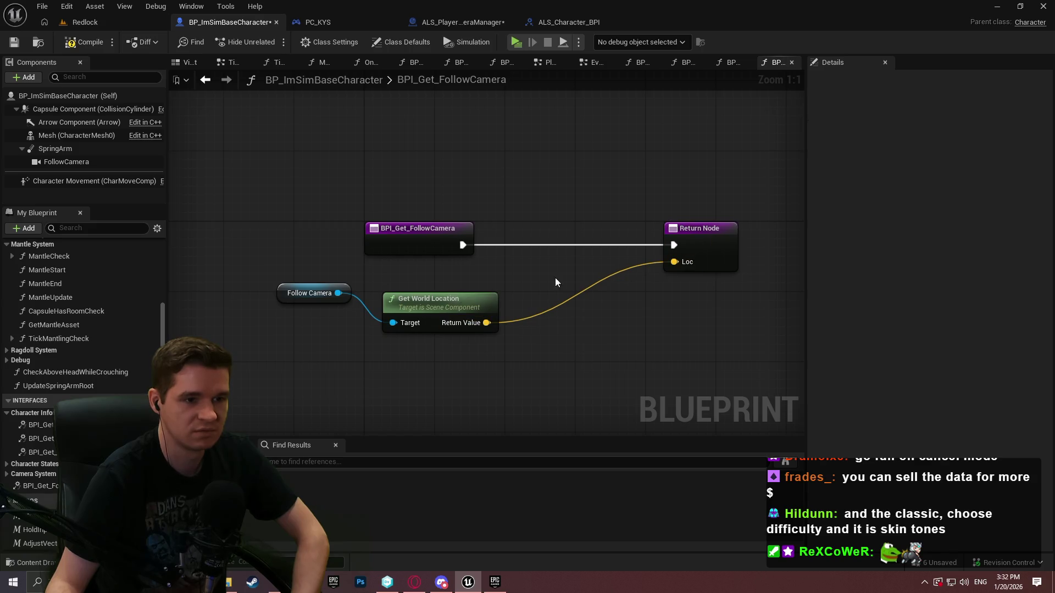
left_click_drag(460, 302, 609, 267)
mouse_move(346, 293)
left_mouse_down()
mouse_move(522, 274)
mouse_move(494, 268)
left_mouse_up()
left_click_drag(559, 266, 533, 275)
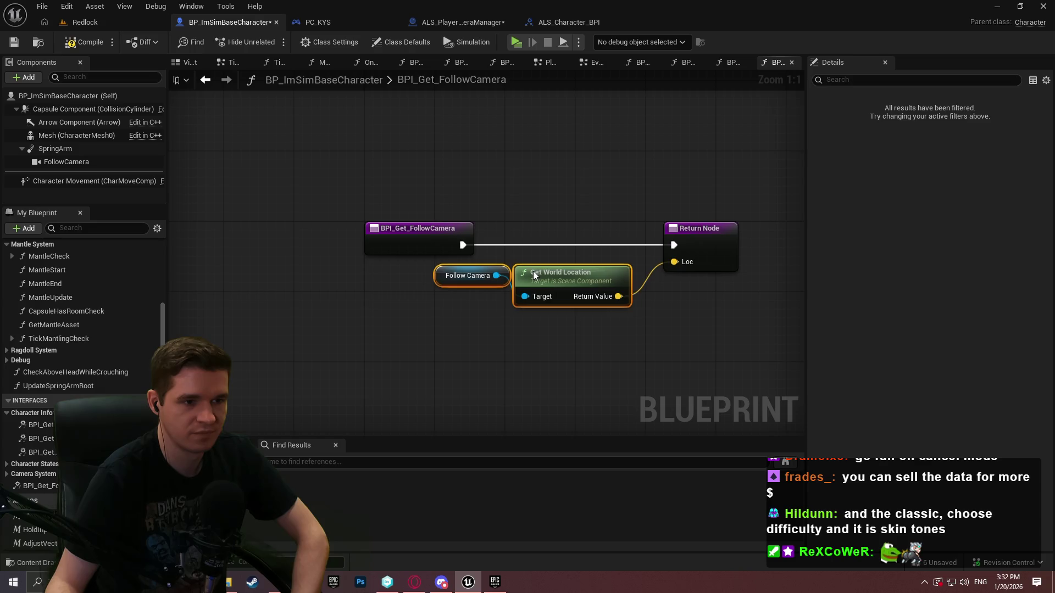
left_click(543, 206)
left_click(15, 42)
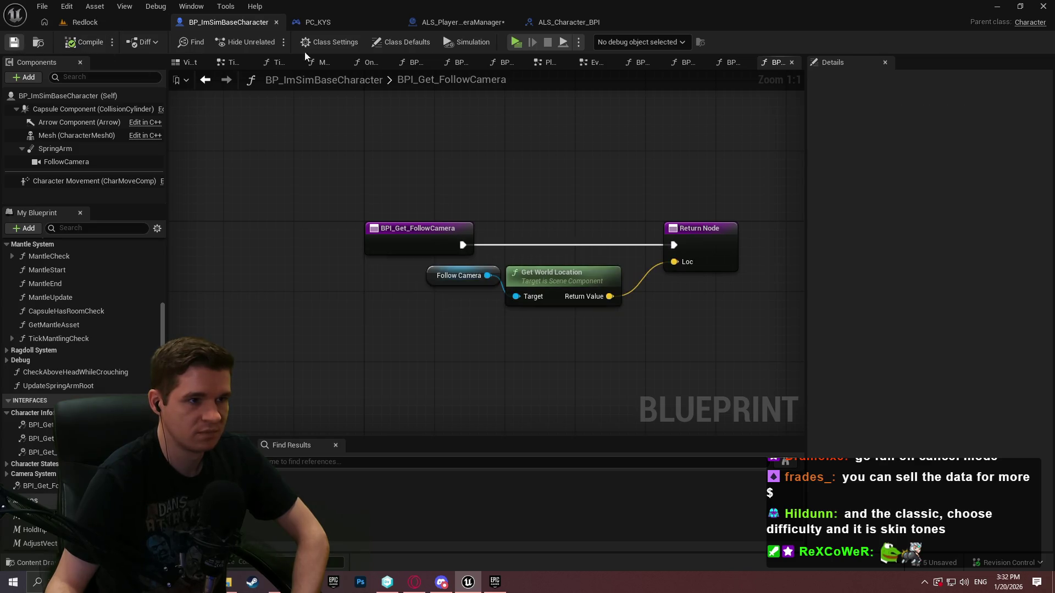
left_click(505, 25)
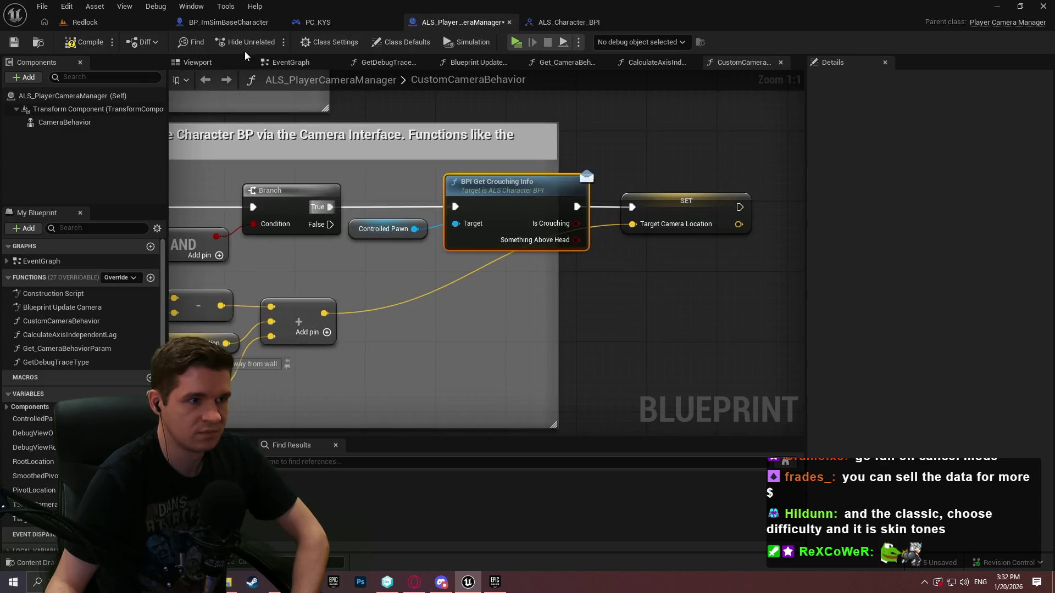
Step: Save the camera manager and add a Select node feeding Target Camera Location
left_click(12, 47)
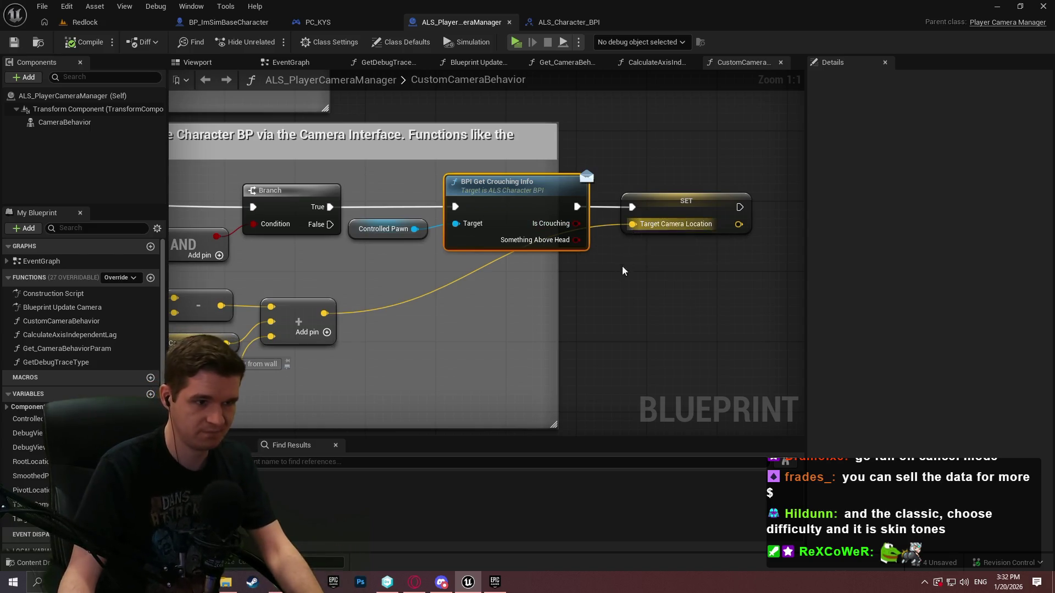
left_click_drag(631, 223, 625, 280)
type("select")
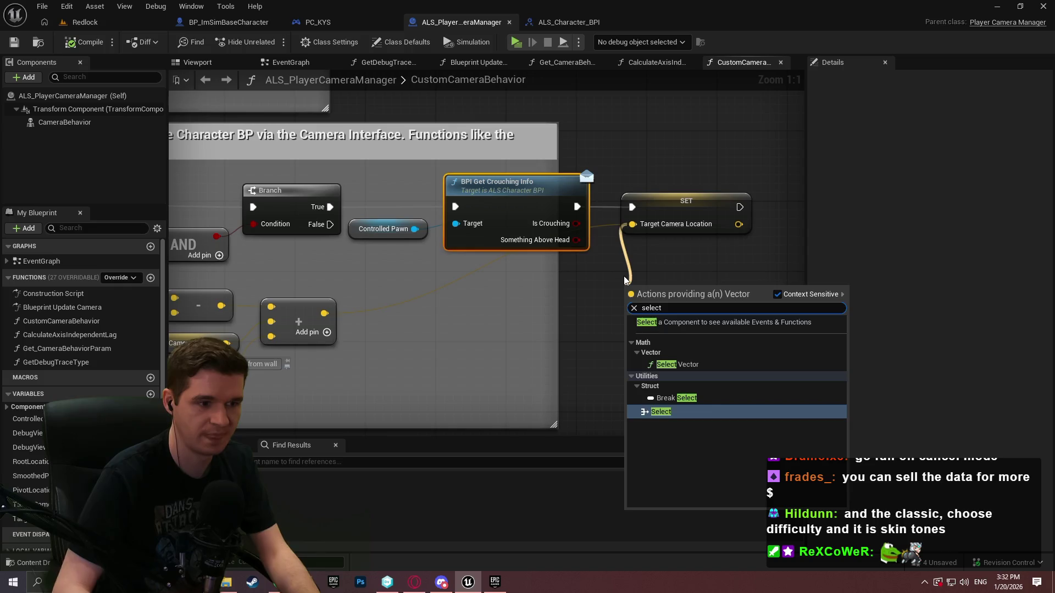
key("Return")
left_click(637, 273)
scroll(596, 299, "down", 3)
scroll(490, 304, "up", 2)
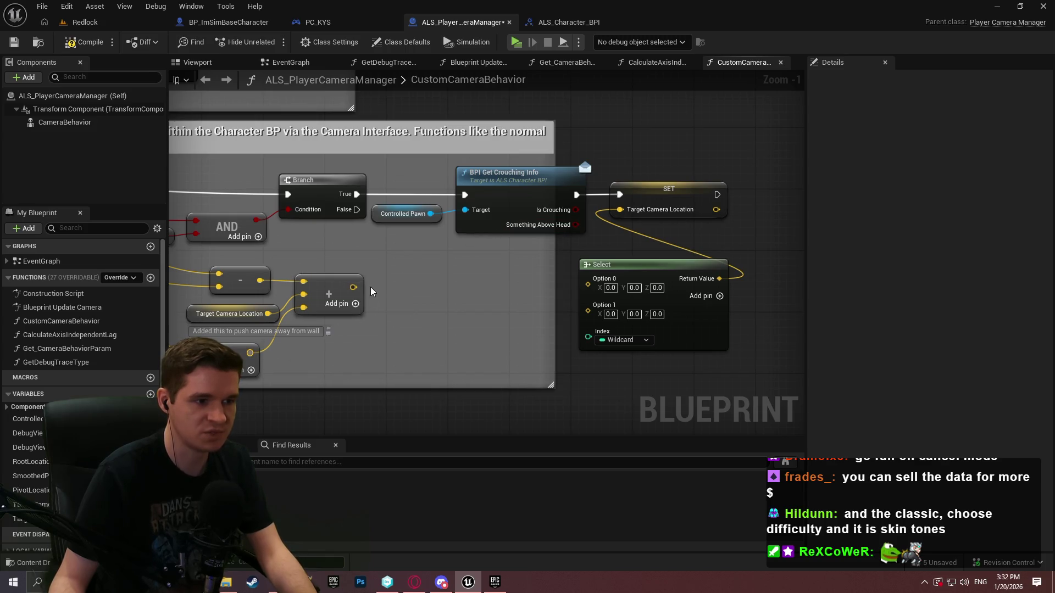
mouse_move(504, 262)
left_mouse_down()
mouse_move(650, 271)
mouse_move(558, 277)
left_mouse_up()
left_click_drag(647, 226, 802, 212)
mouse_move(558, 282)
left_mouse_down()
mouse_move(678, 205)
mouse_move(644, 230)
left_mouse_up()
left_click_drag(448, 329, 566, 301)
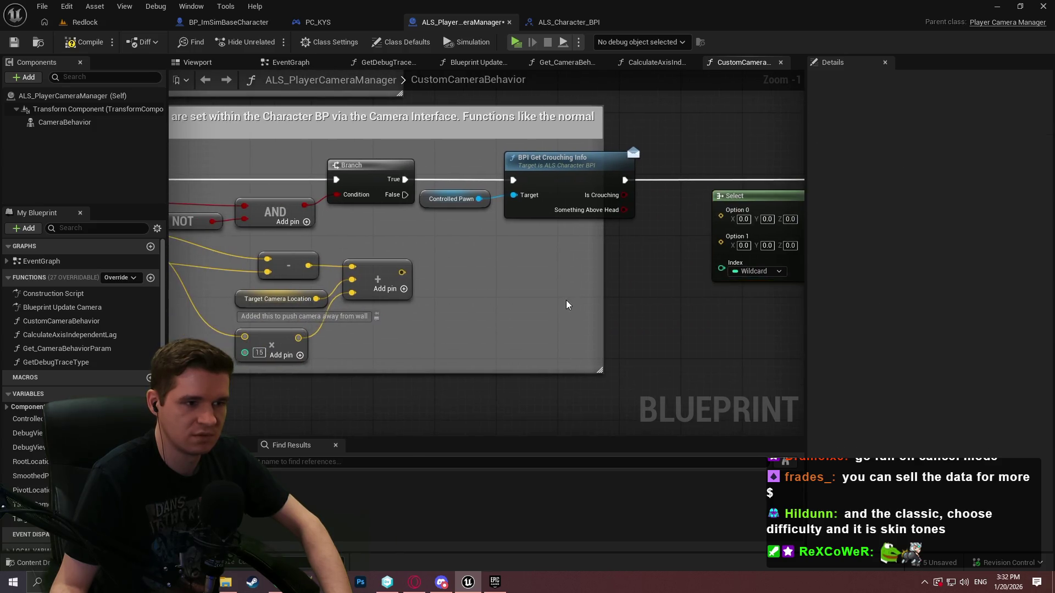
left_click_drag(291, 361, 490, 355)
left_click_drag(596, 340, 388, 202)
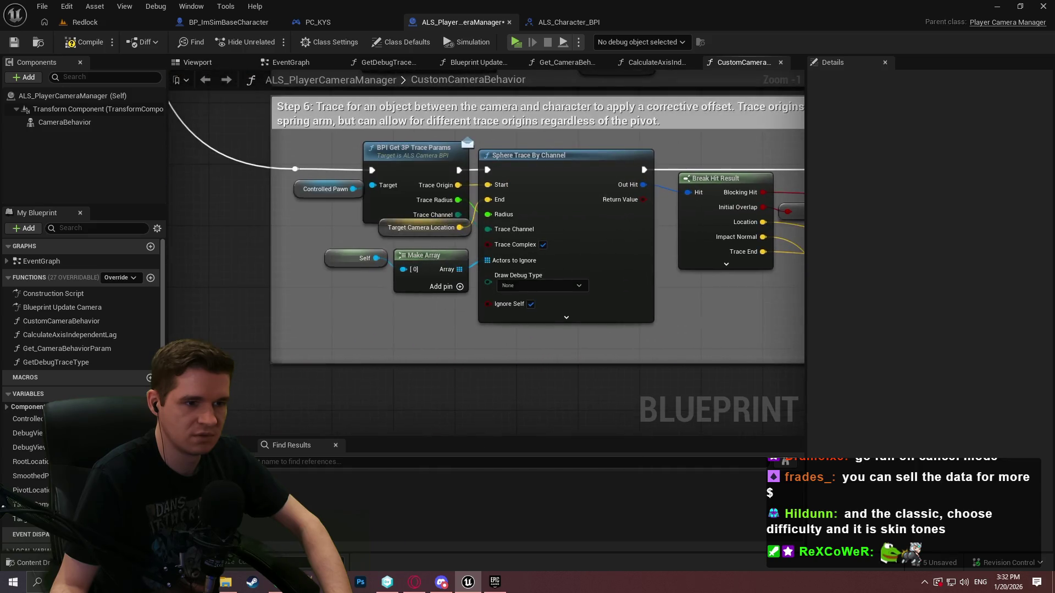
left_click_drag(680, 232, 457, 270)
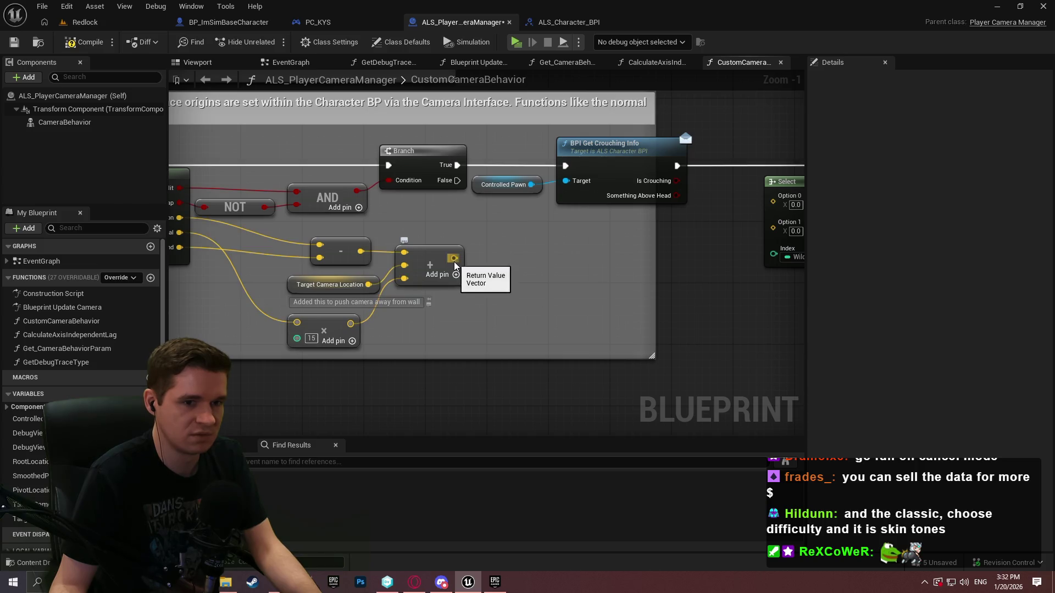
Step: Call BPI Get Follow Camera on Controlled Pawn and replace the Select node with a Branch
left_click_drag(670, 196, 773, 253)
left_click_drag(678, 214, 360, 270)
left_click_drag(436, 196, 444, 270)
type("followca")
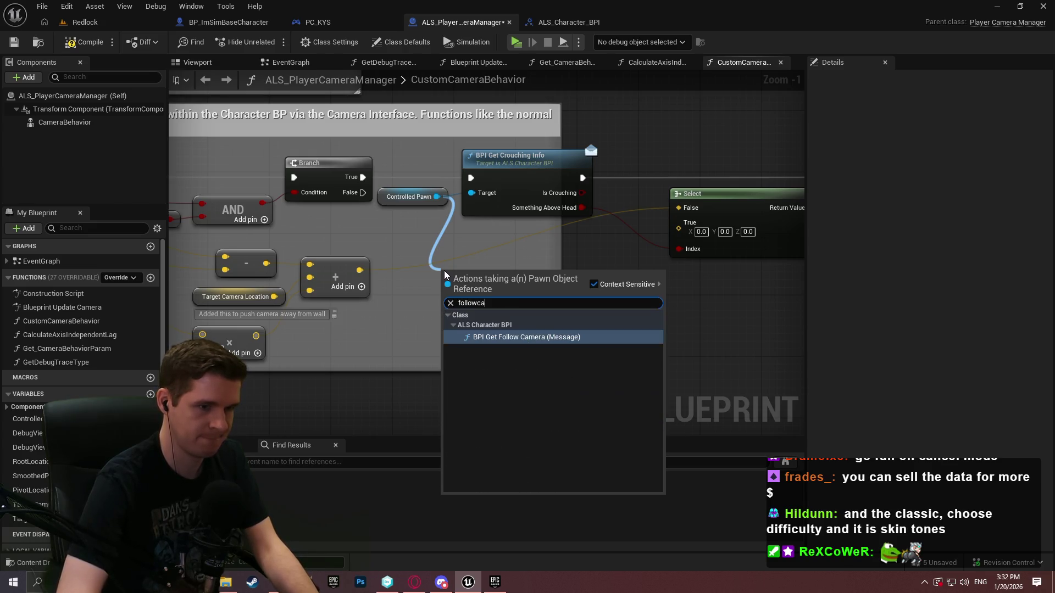
key("Return")
left_click_drag(448, 293, 587, 168)
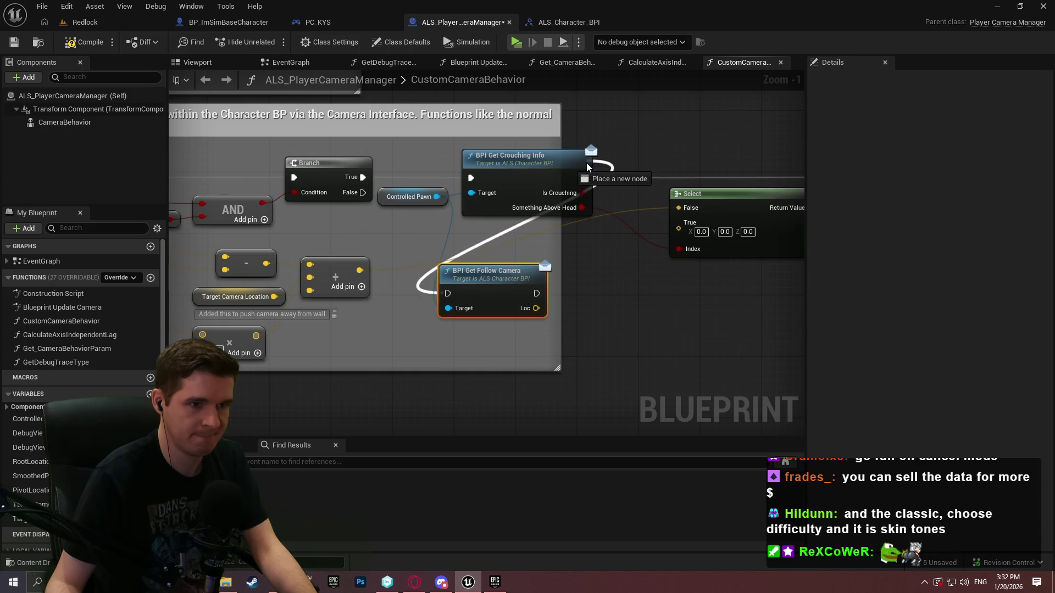
left_click_drag(605, 296, 615, 261)
key("Escape")
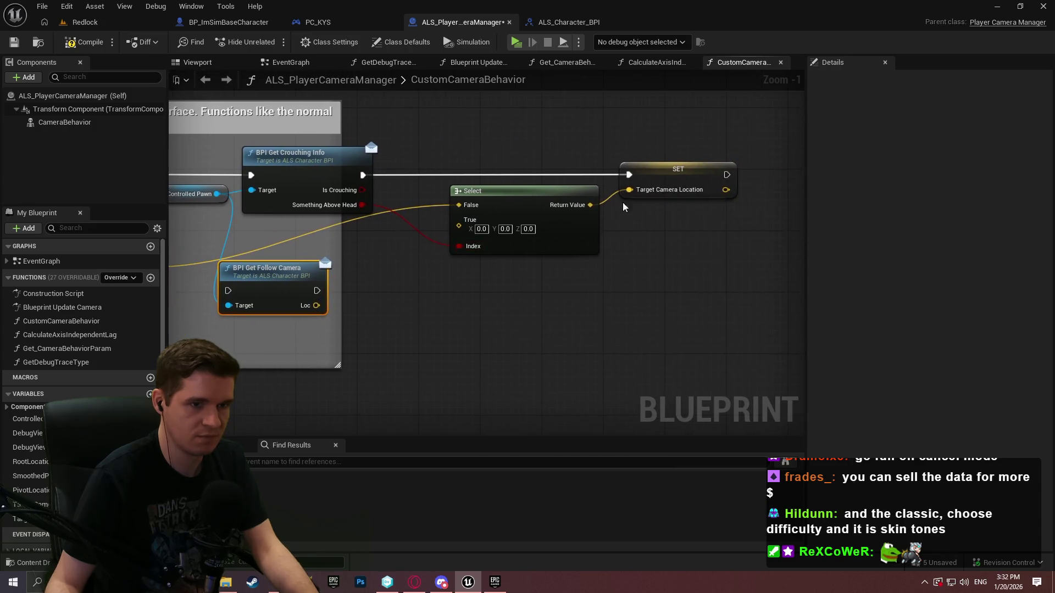
left_click(426, 154)
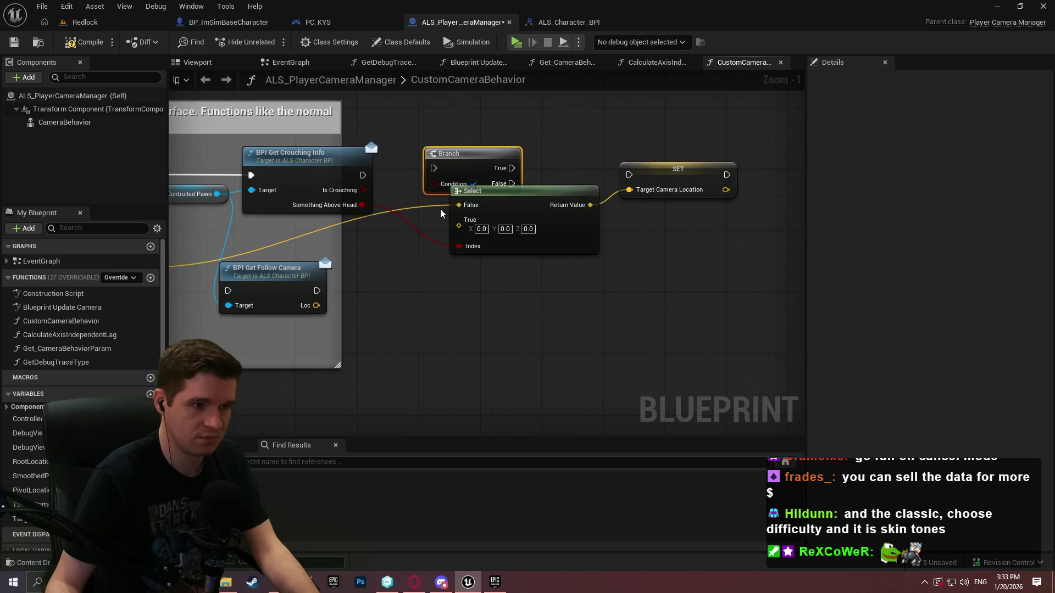
left_click_drag(612, 308, 576, 242)
key("Delete")
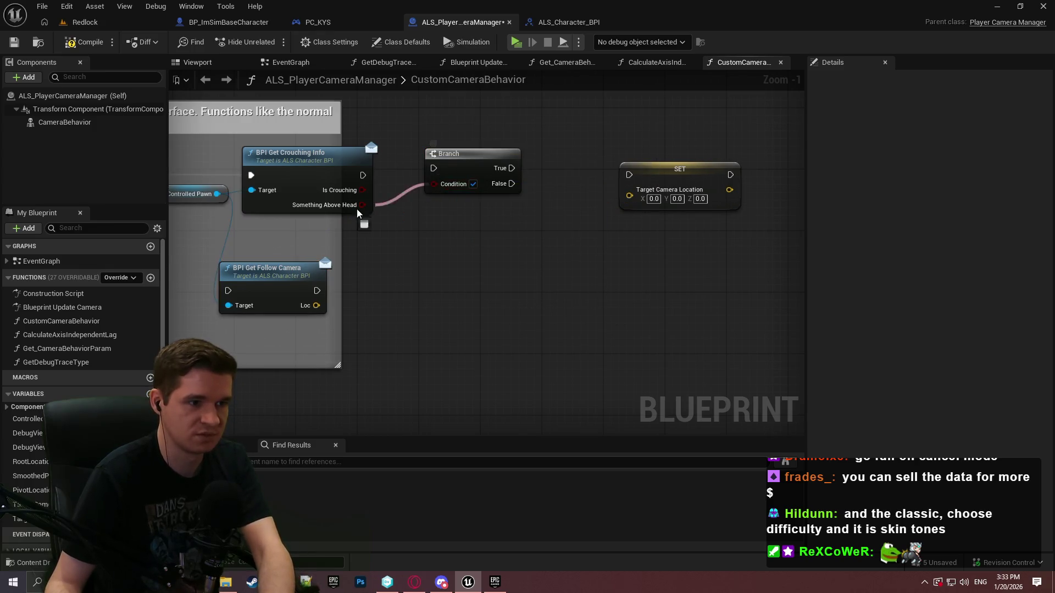
Step: Route Branch True through BPI Get Follow Camera into SET from Loc; duplicate SET for False with the add result
left_click_drag(433, 170, 434, 169)
left_click_drag(445, 160, 416, 167)
mouse_move(278, 289)
left_mouse_down()
mouse_move(553, 137)
mouse_move(555, 149)
mouse_move(529, 167)
left_mouse_up()
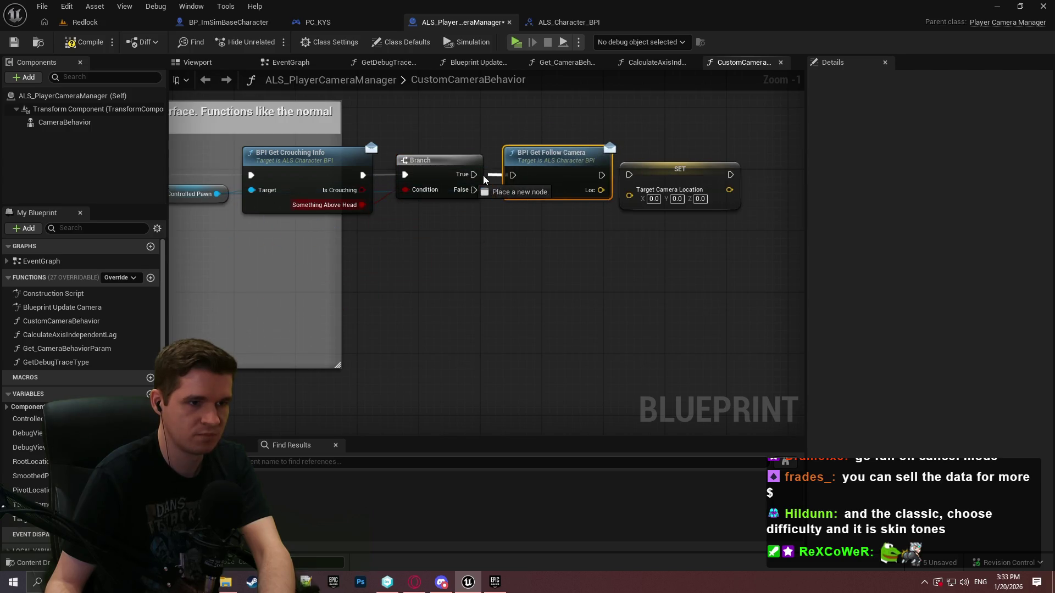
left_click_drag(630, 195, 601, 190)
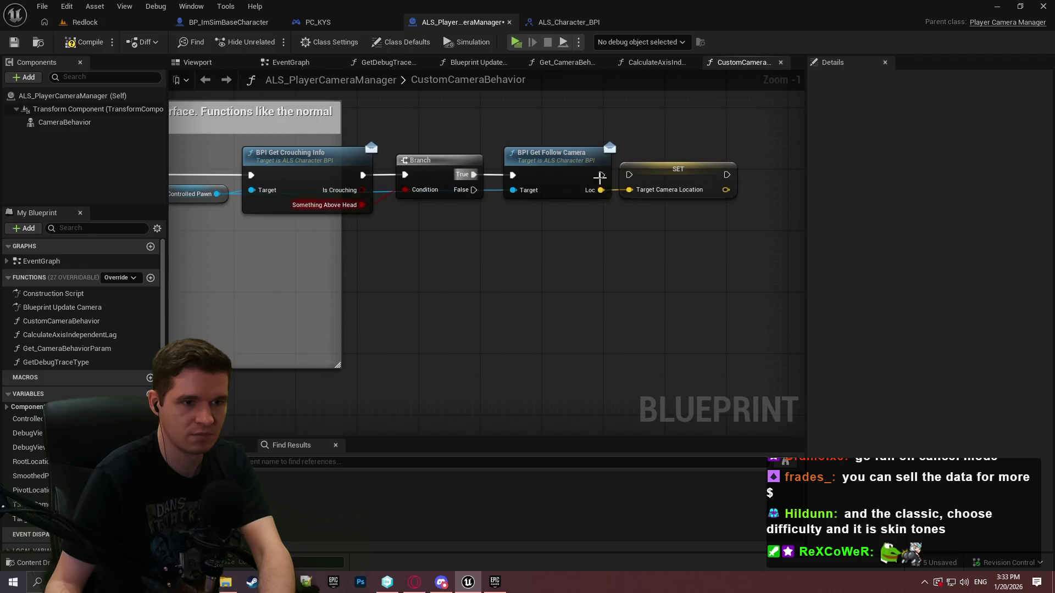
left_click(661, 176)
key("ctrl+c")
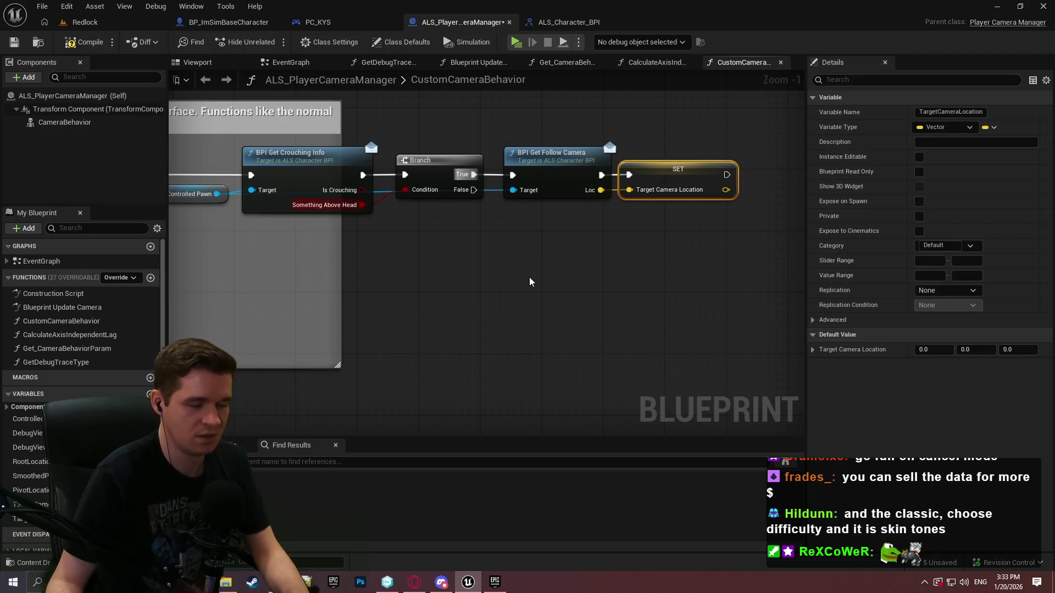
key("ctrl+v")
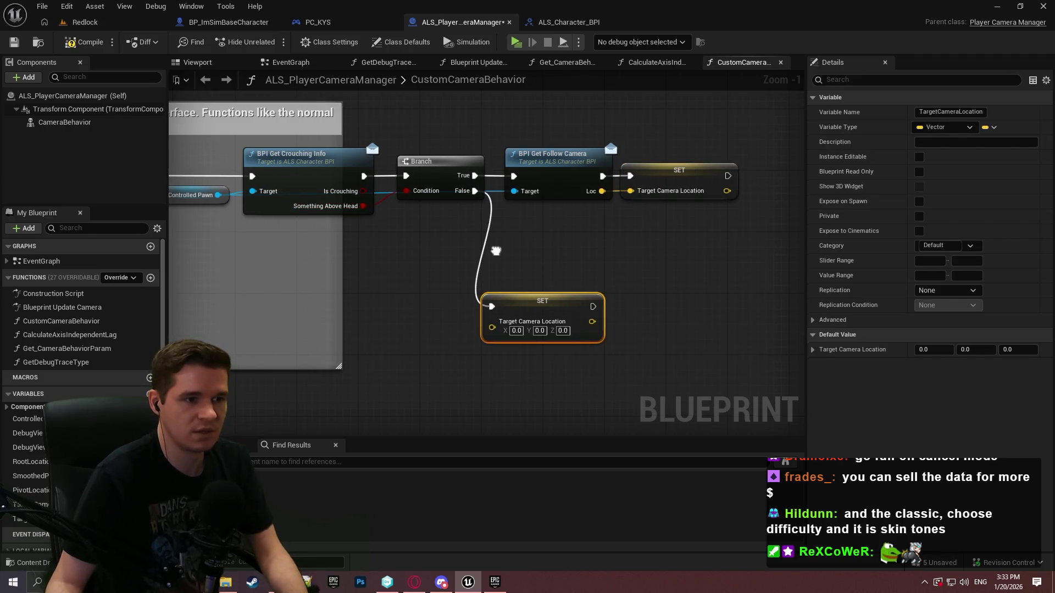
left_click_drag(616, 279, 655, 210)
mouse_move(605, 236)
left_mouse_down()
mouse_move(247, 269)
mouse_move(216, 250)
left_mouse_up()
left_click(591, 346)
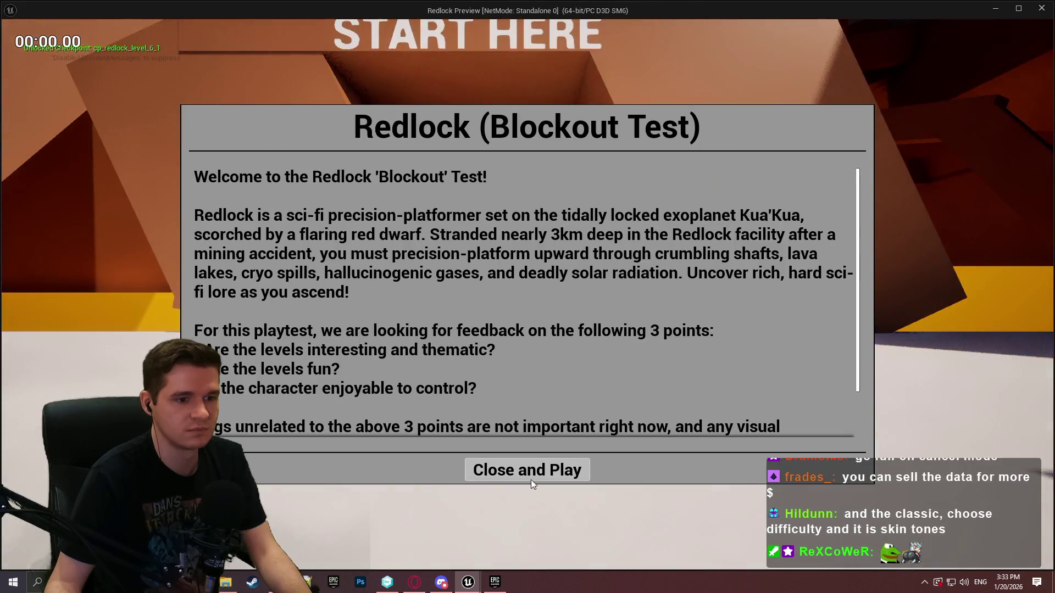
Step: Run, climb and crouch under the overhang through the level, then exit the preview with Esc
left_click(529, 472)
key("w")
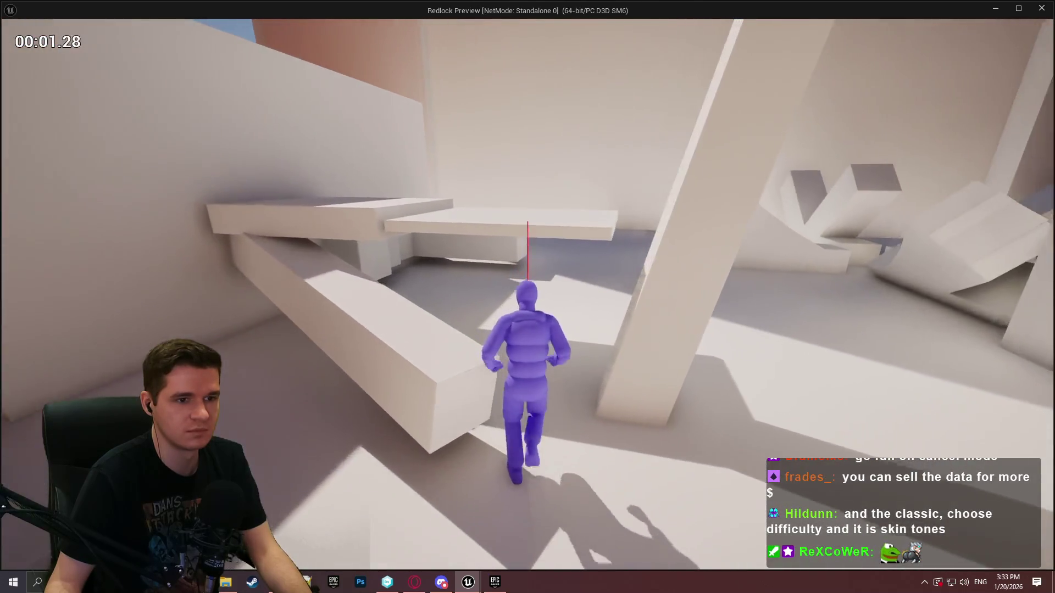
key("w")
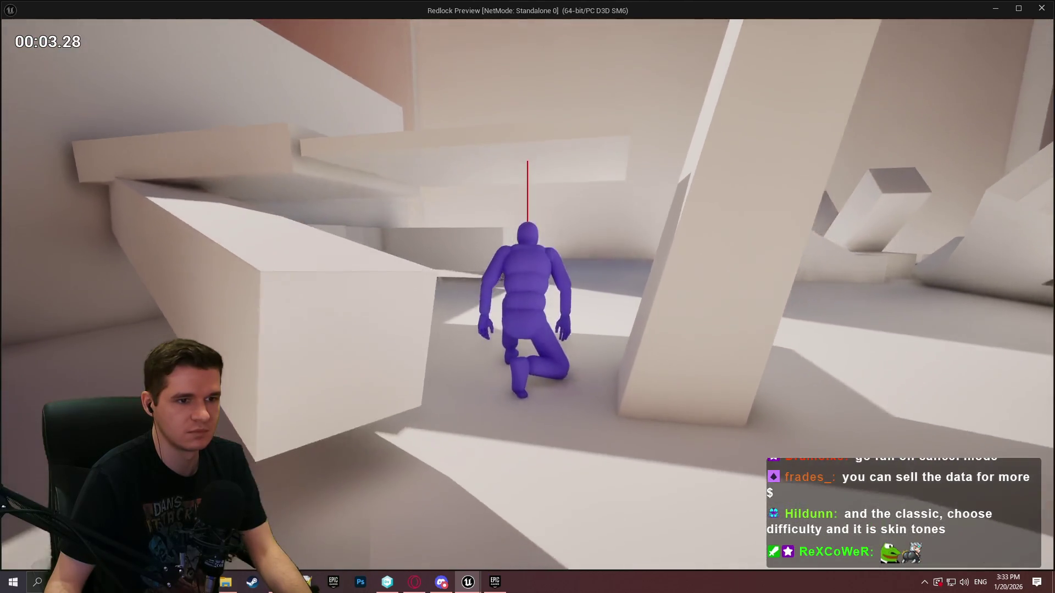
key("w")
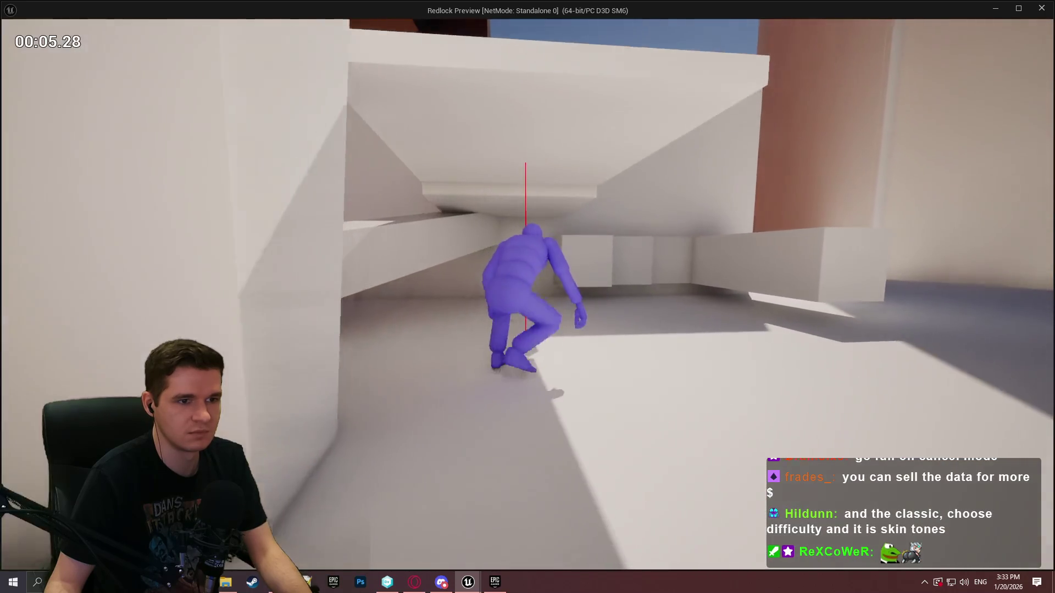
key("w")
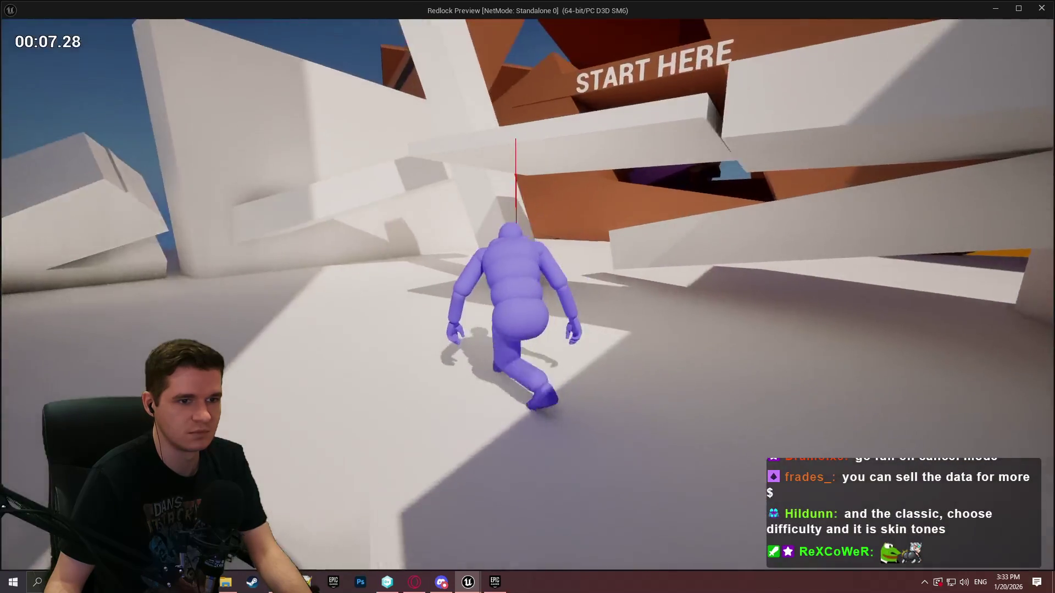
key("w")
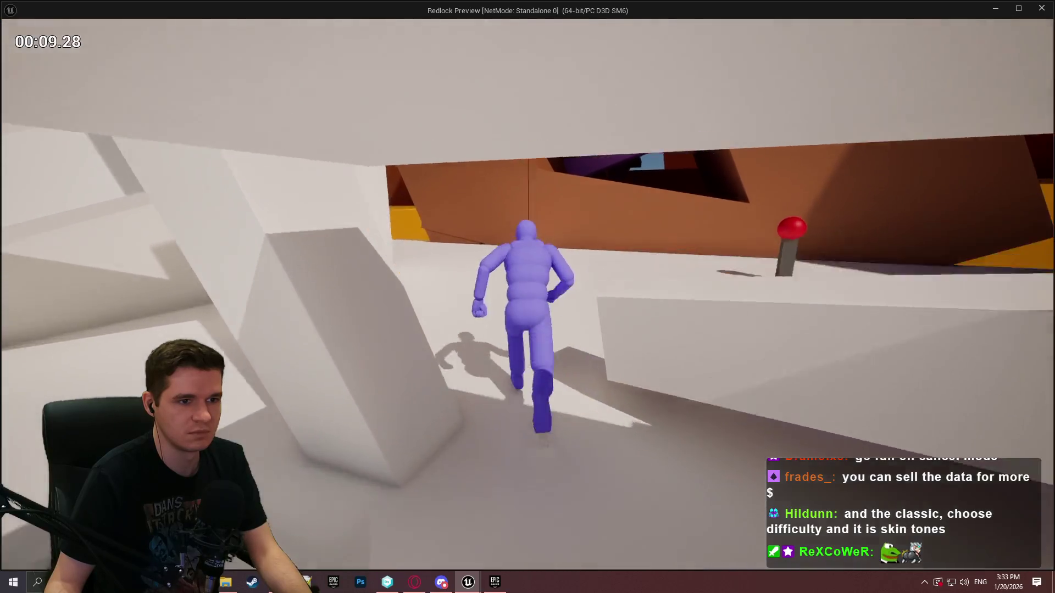
key("w")
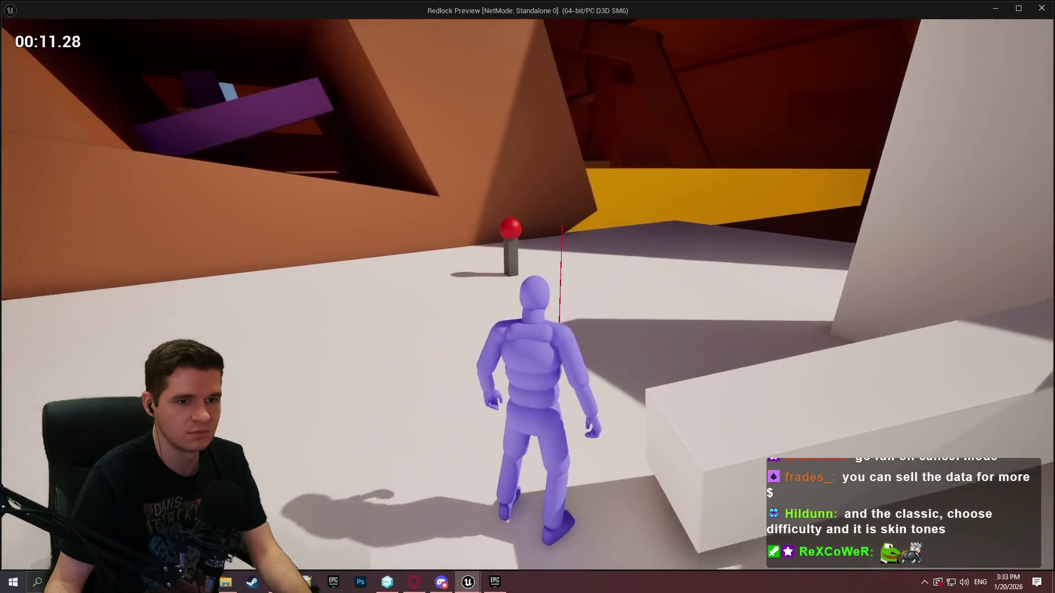
key("w")
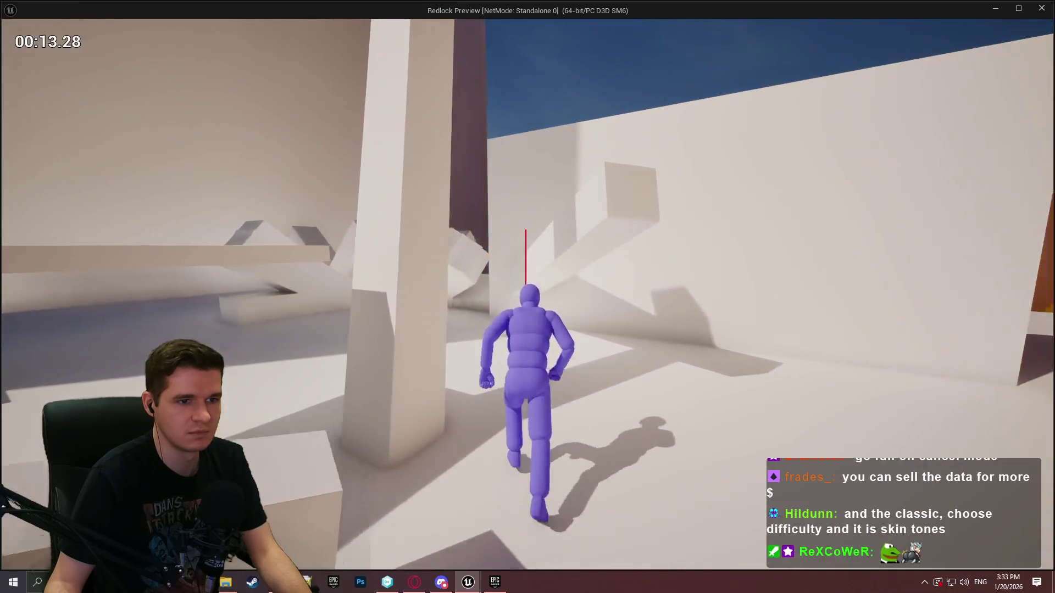
key("w")
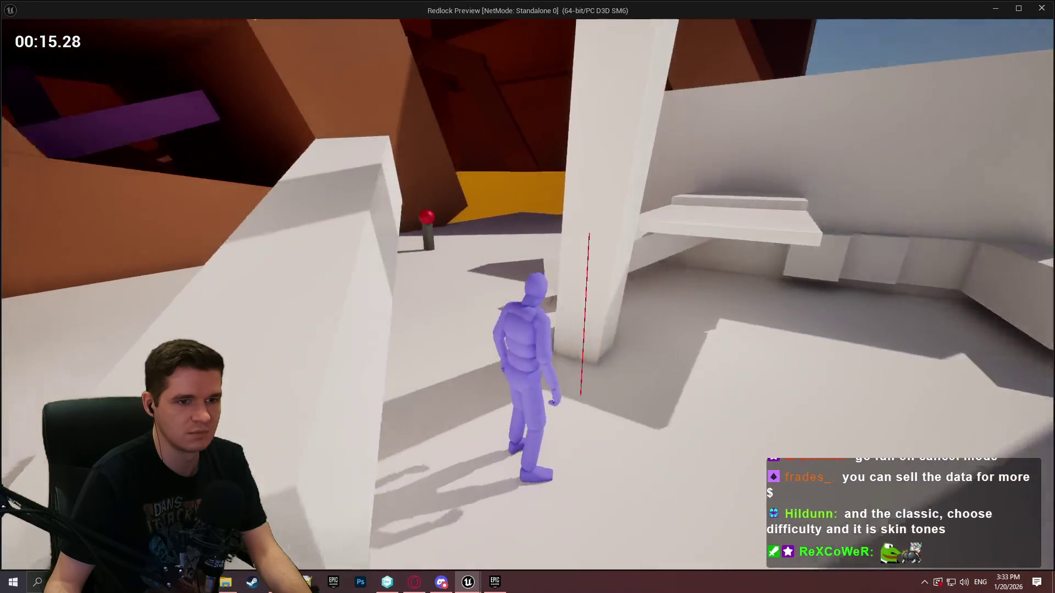
key("w")
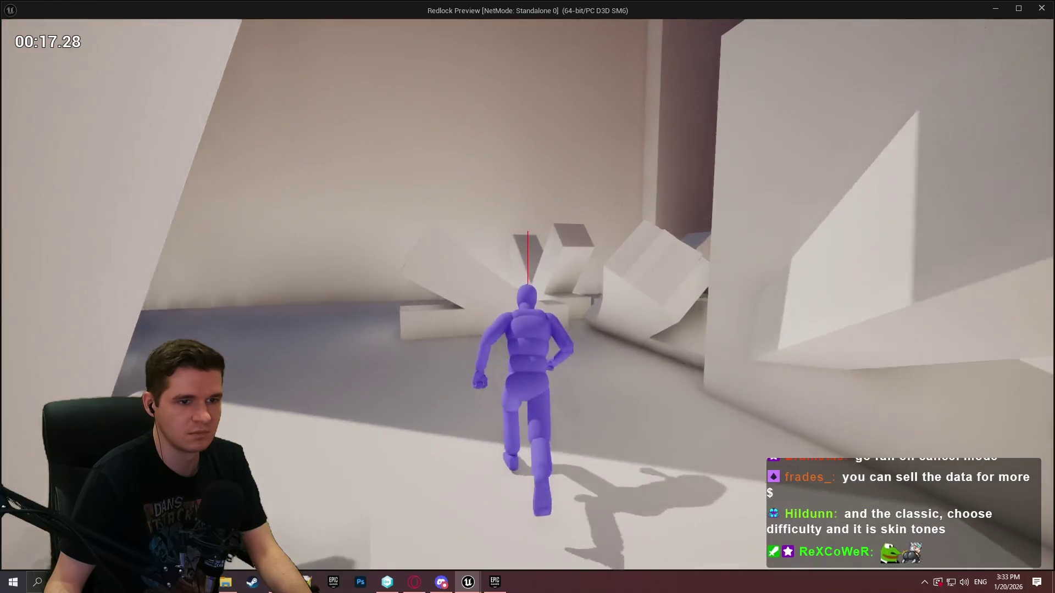
key("w")
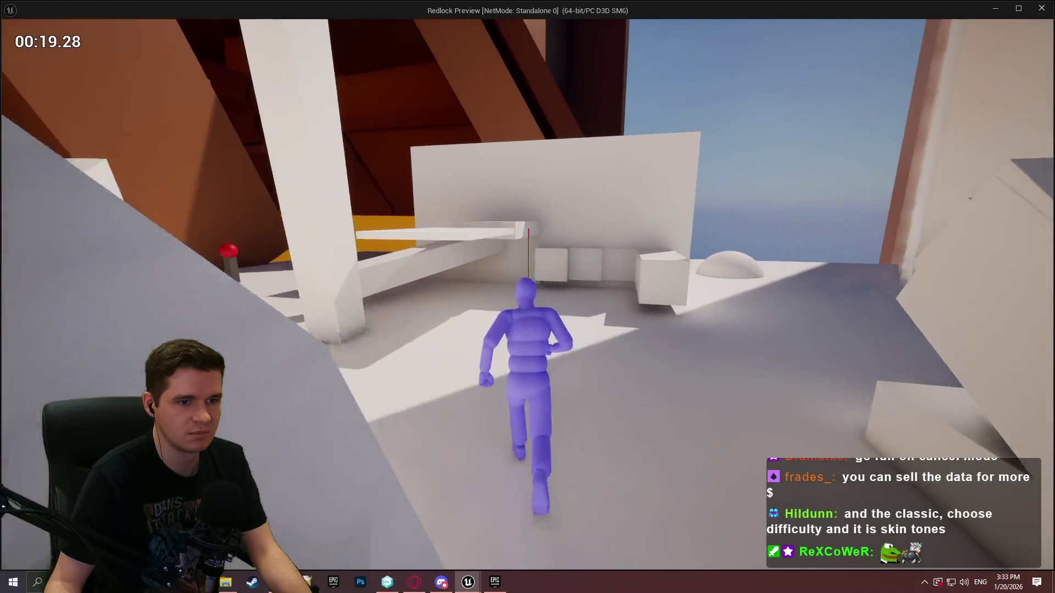
key("w")
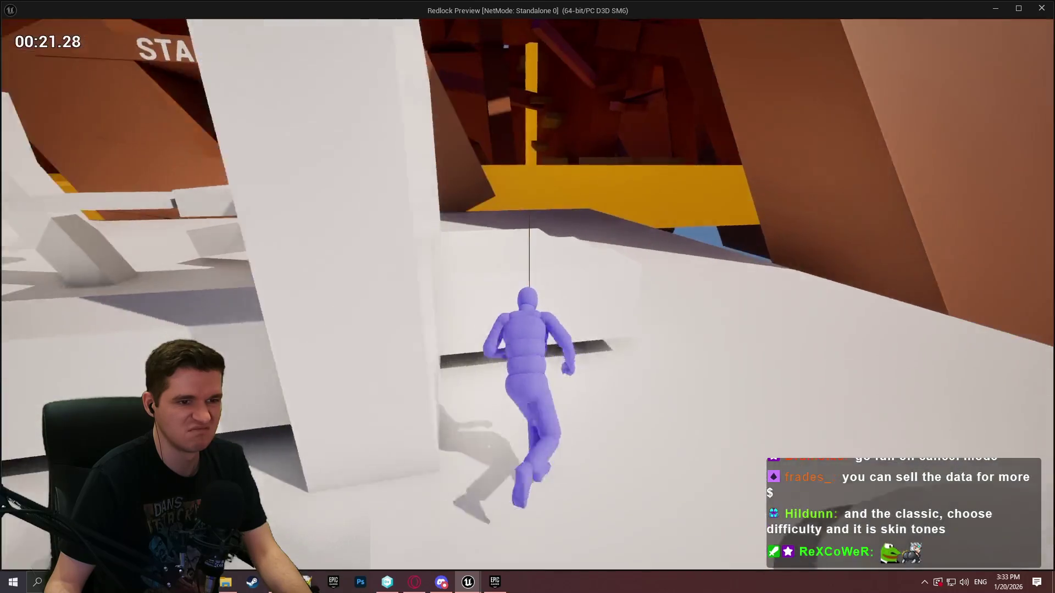
key("Escape")
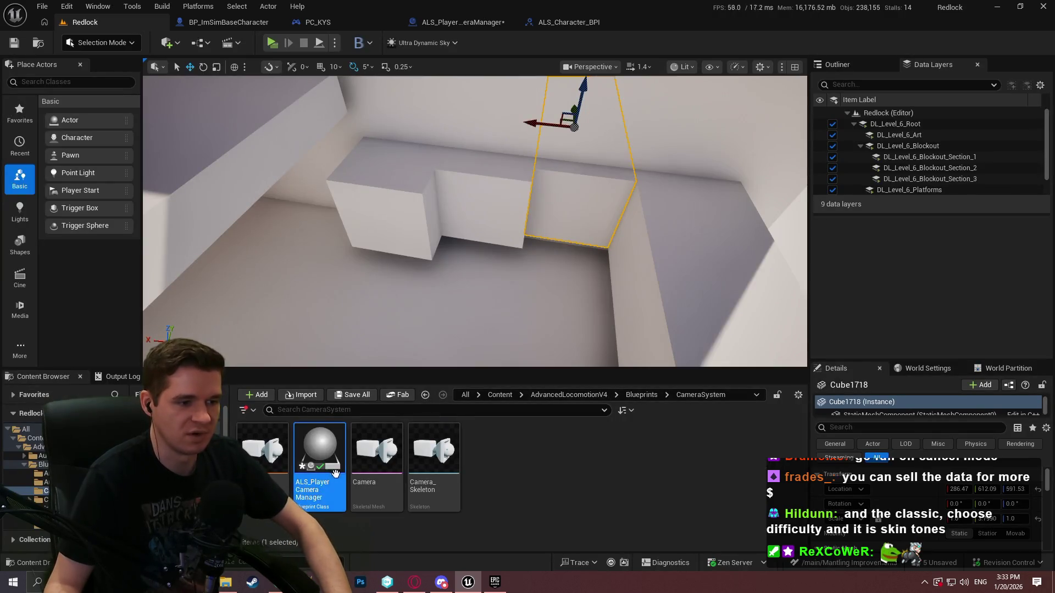
Step: Save ALS_PlayerCameraManager, then browse to the Content > KYS > Maps folder
left_click(338, 496)
key("ctrl+s")
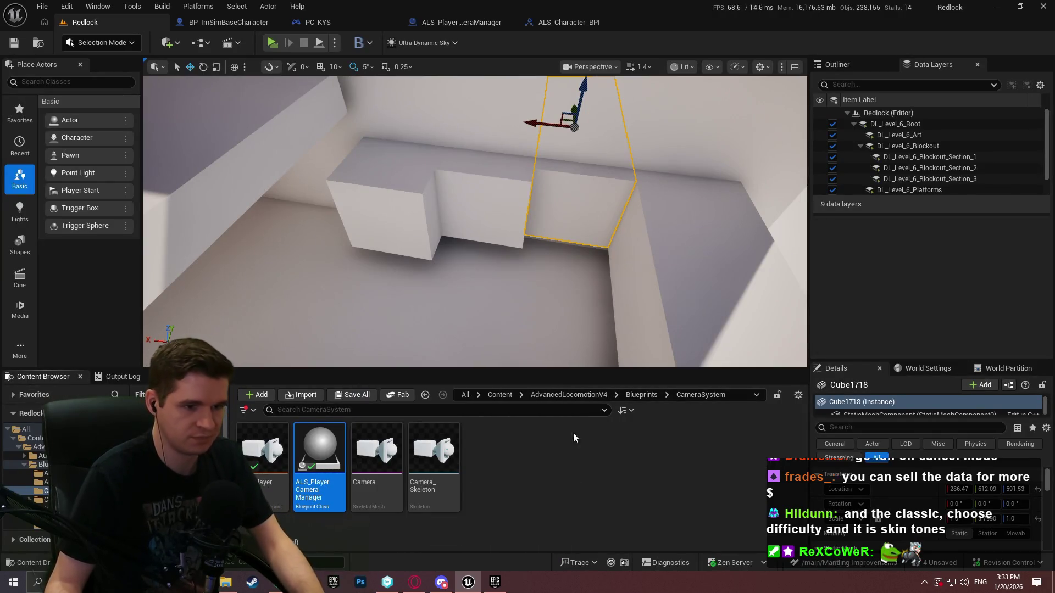
left_click(589, 395)
left_click(499, 395)
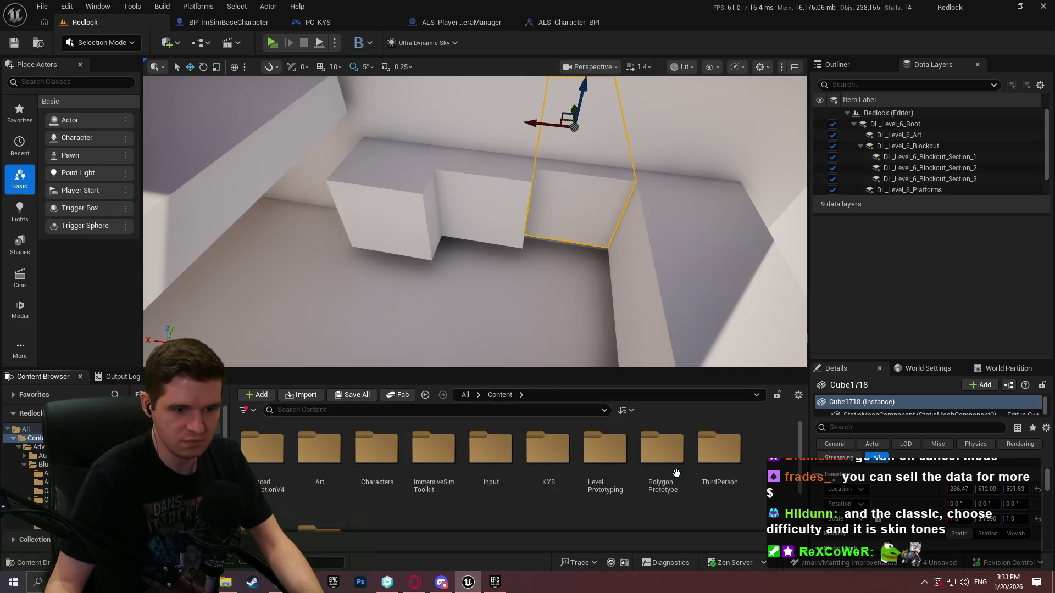
double_click(548, 449)
double_click(604, 449)
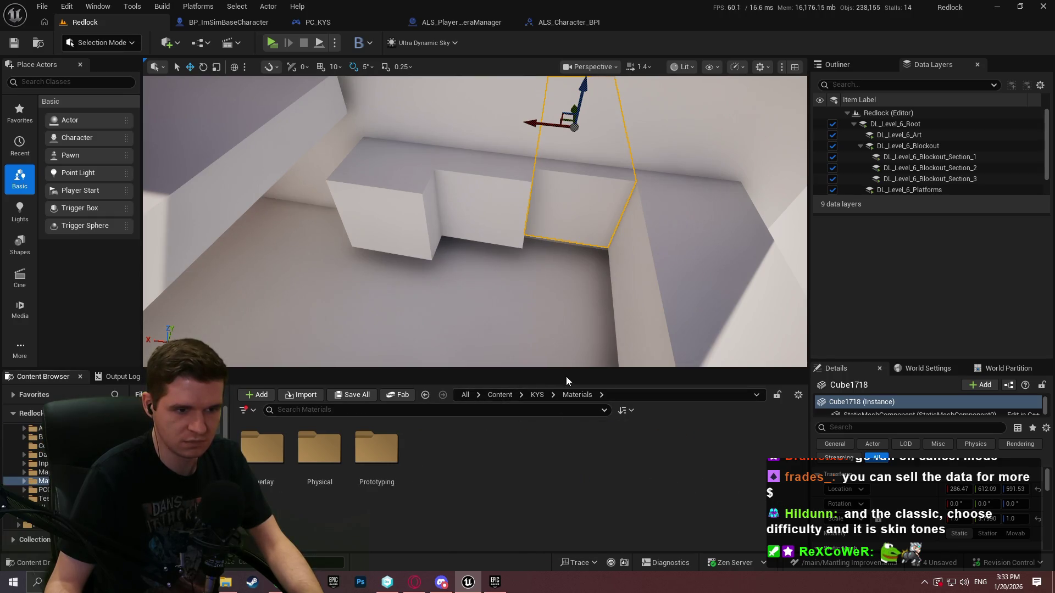
left_click(537, 395)
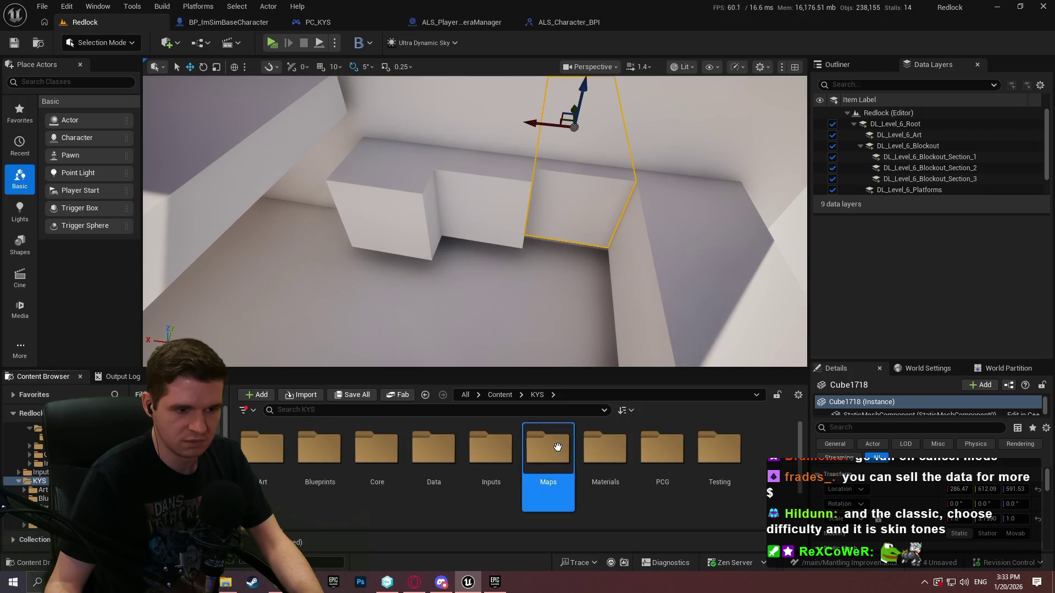
double_click(548, 445)
scroll(390, 494, "down", 2)
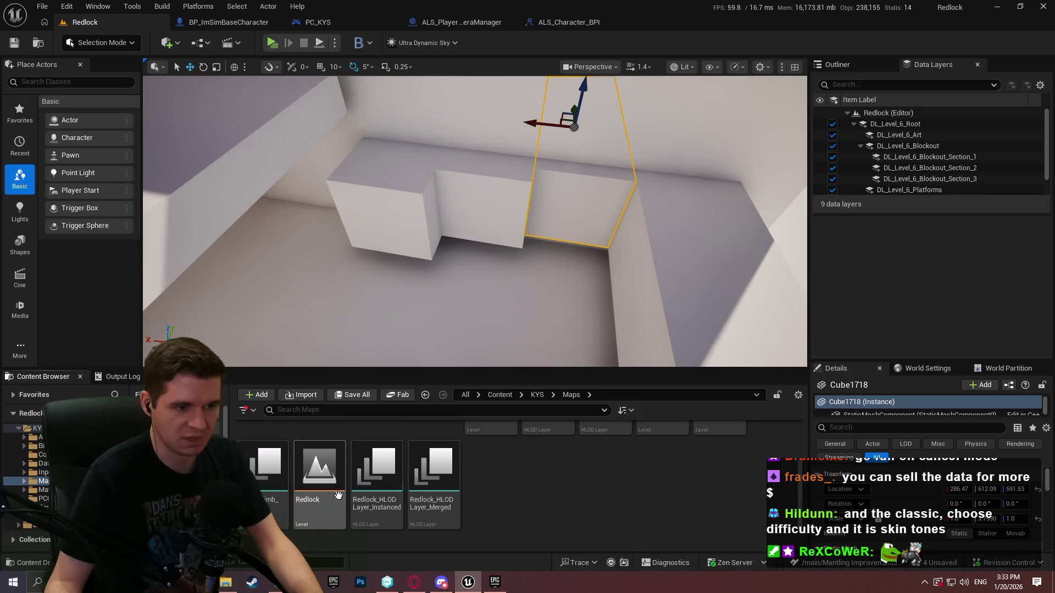
scroll(624, 488, "up", 3)
Step: Open P_PlatformingMechanics, saving ALS_Mannequin_Skeleton too, and play it in a standalone window
left_click(740, 470)
double_click(739, 470)
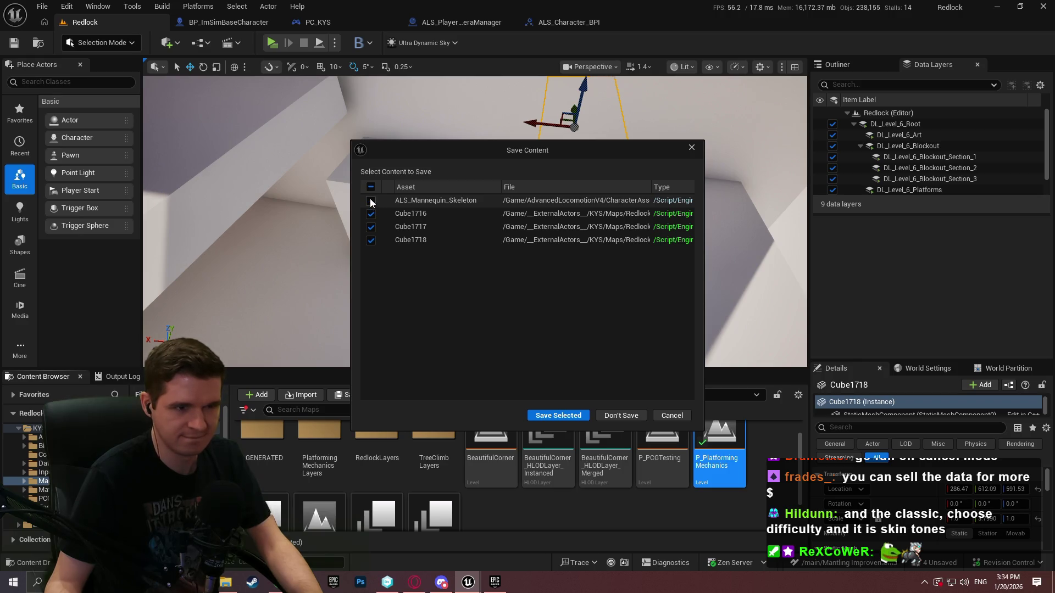
left_click(370, 200)
left_click(564, 413)
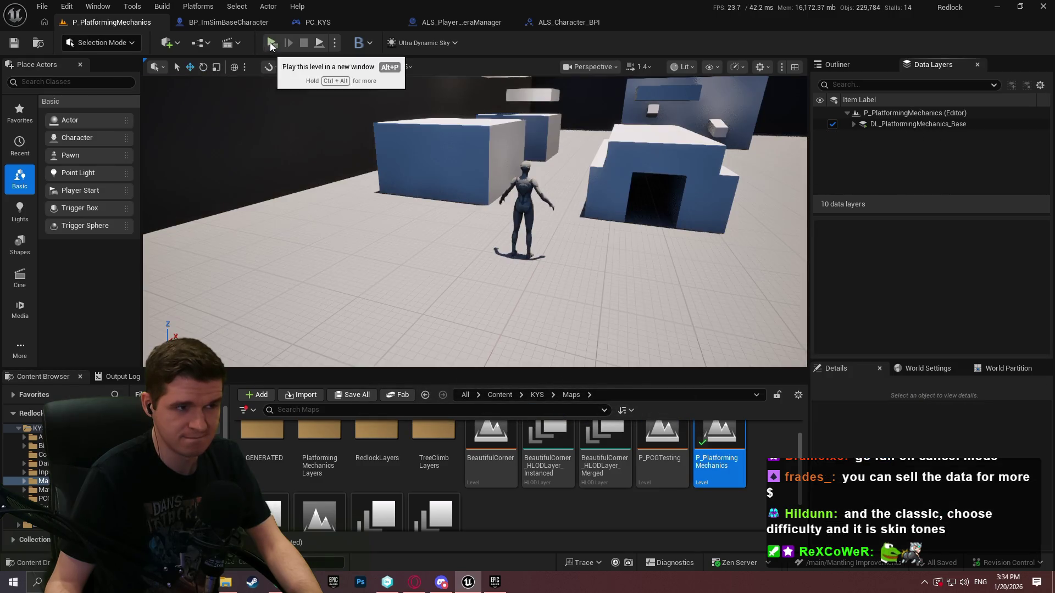
left_click(271, 43)
Step: Dismiss the welcome message, teleport from the checkpoint list, and run toward the tunnel blocks
key("Return")
key("w")
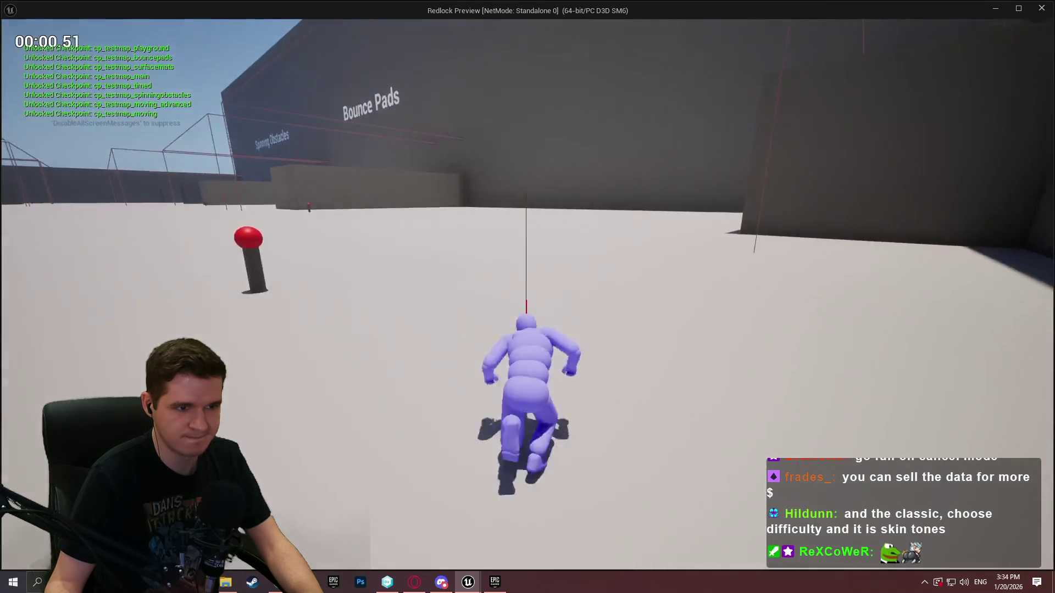
key("e")
scroll(605, 376, "down", 5)
scroll(683, 362, "down", 3)
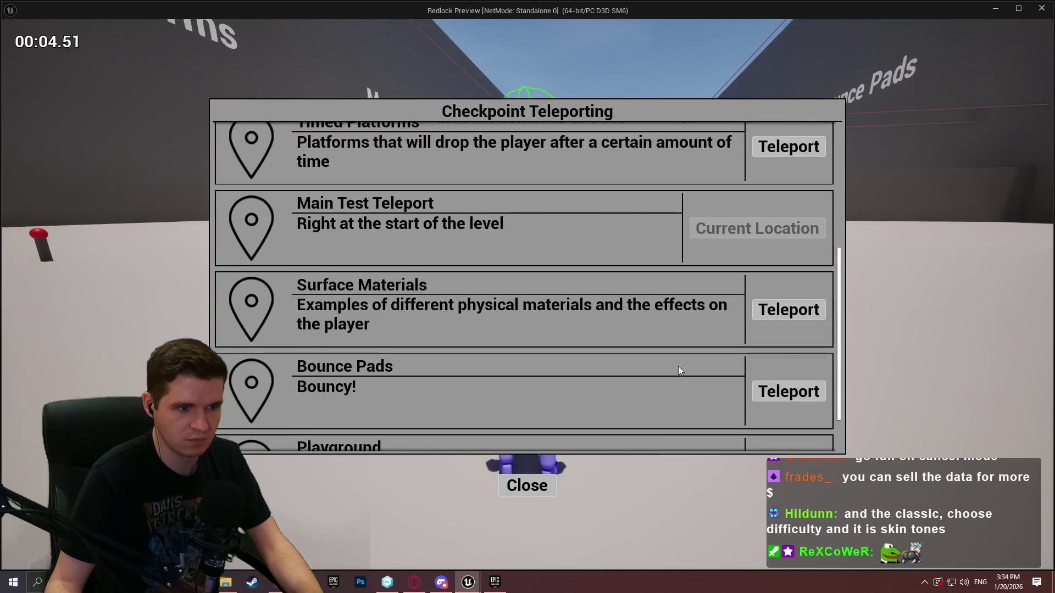
left_click(780, 409)
key("w")
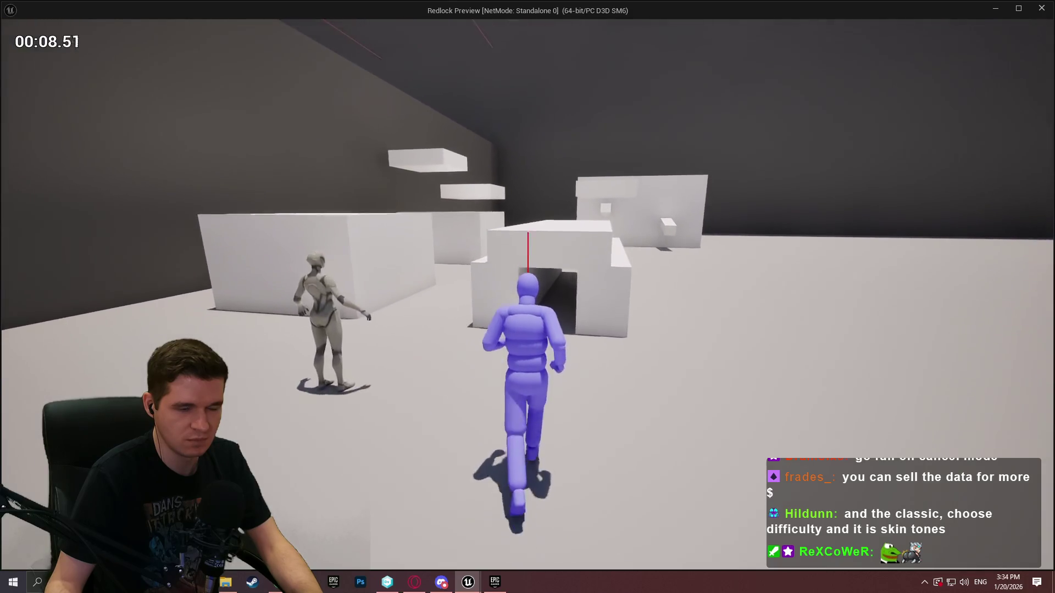
Step: Crouch and creep the character through the first low tunnel to its exit
key("c")
key("w")
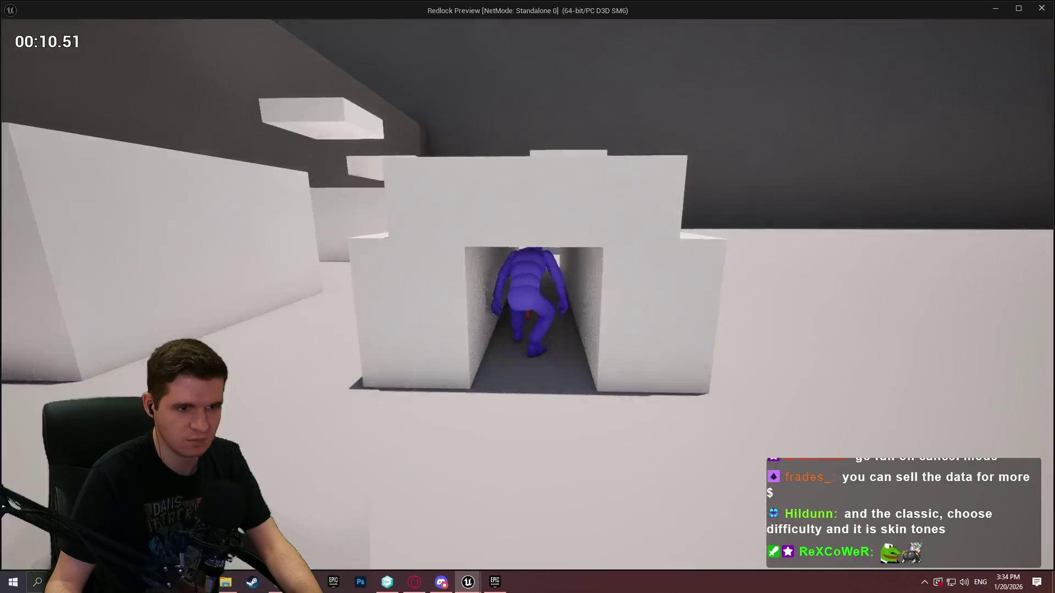
key("w")
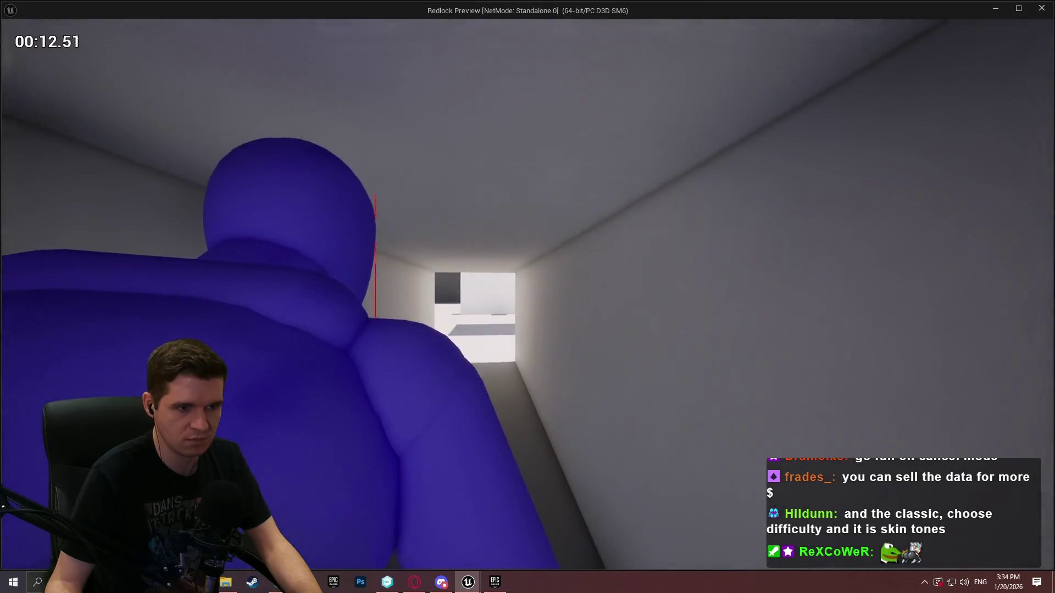
key("w")
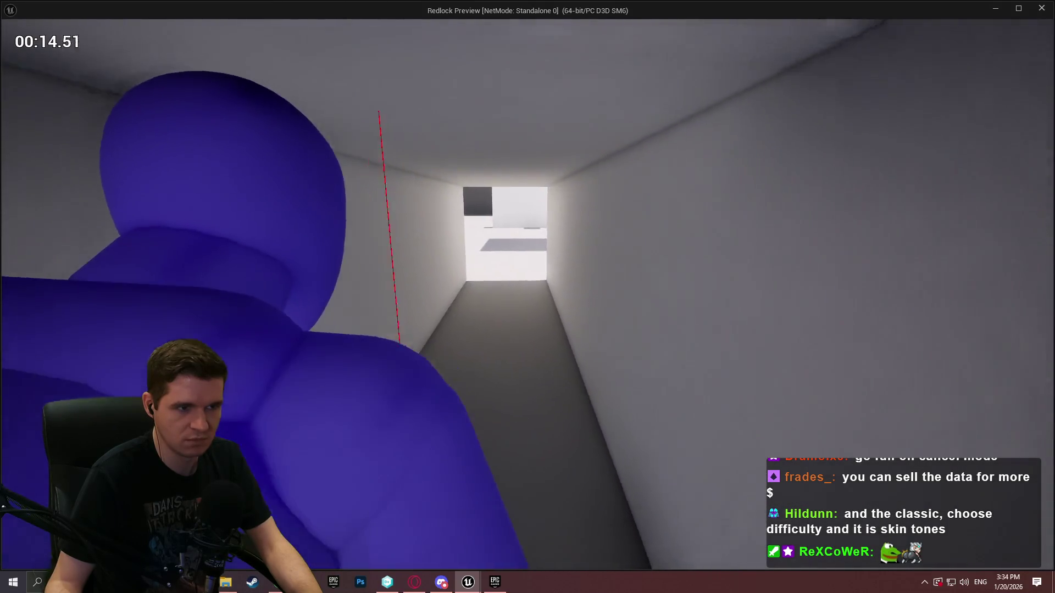
key("w")
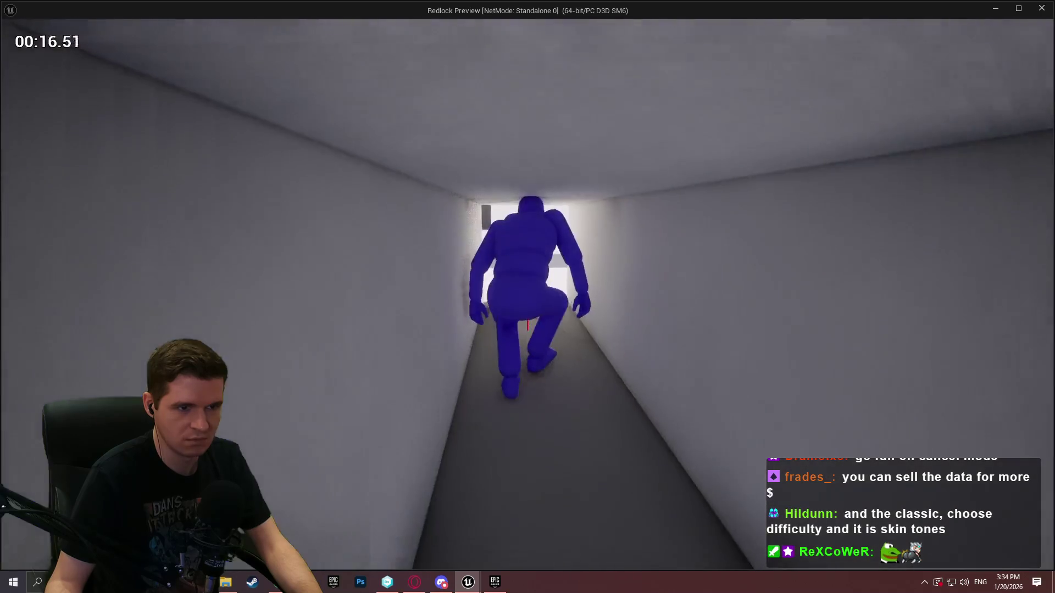
key("w")
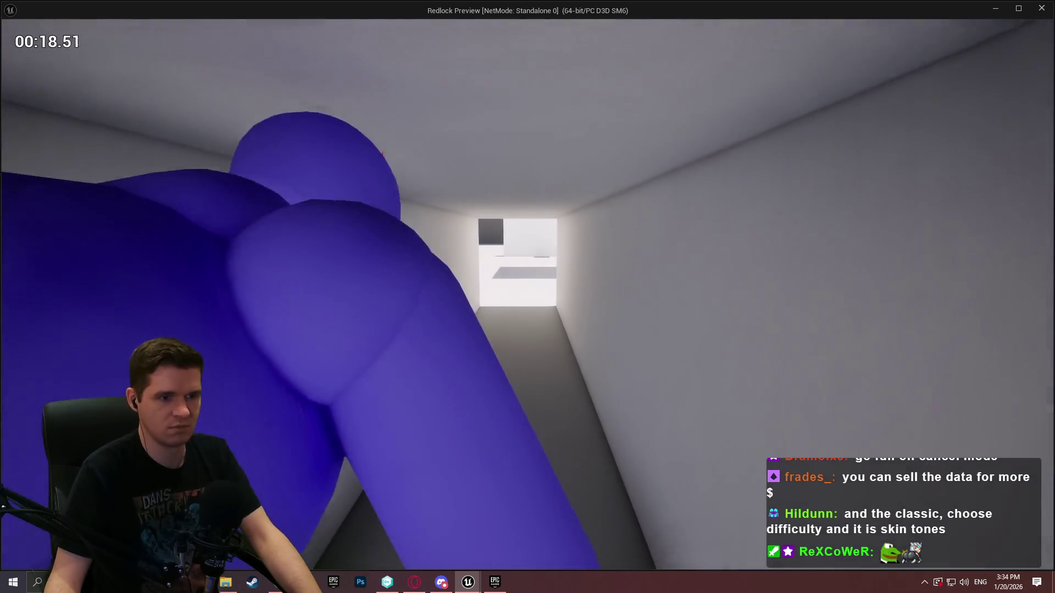
key("w")
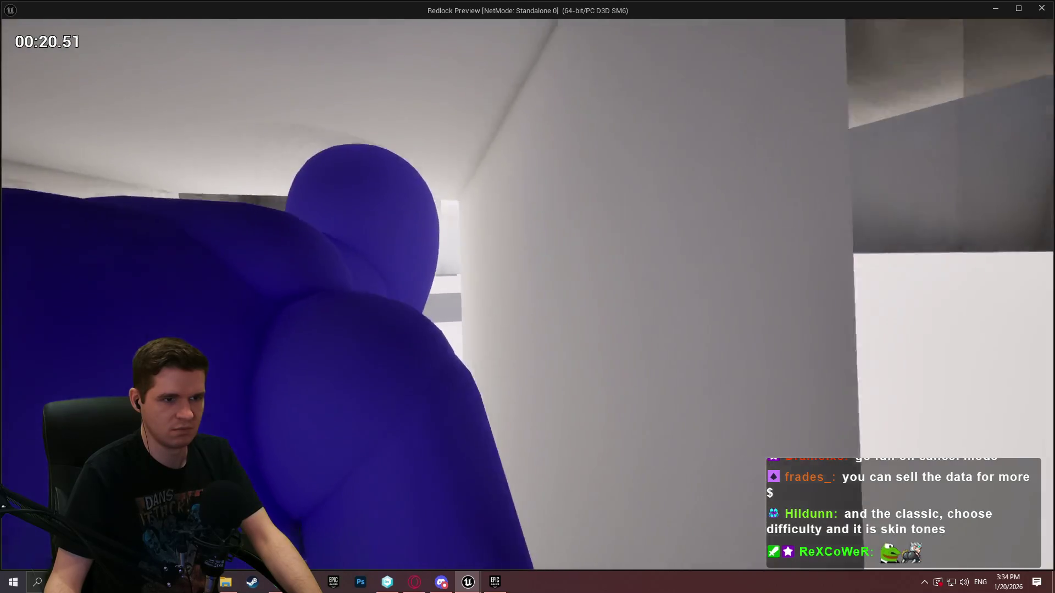
key("w")
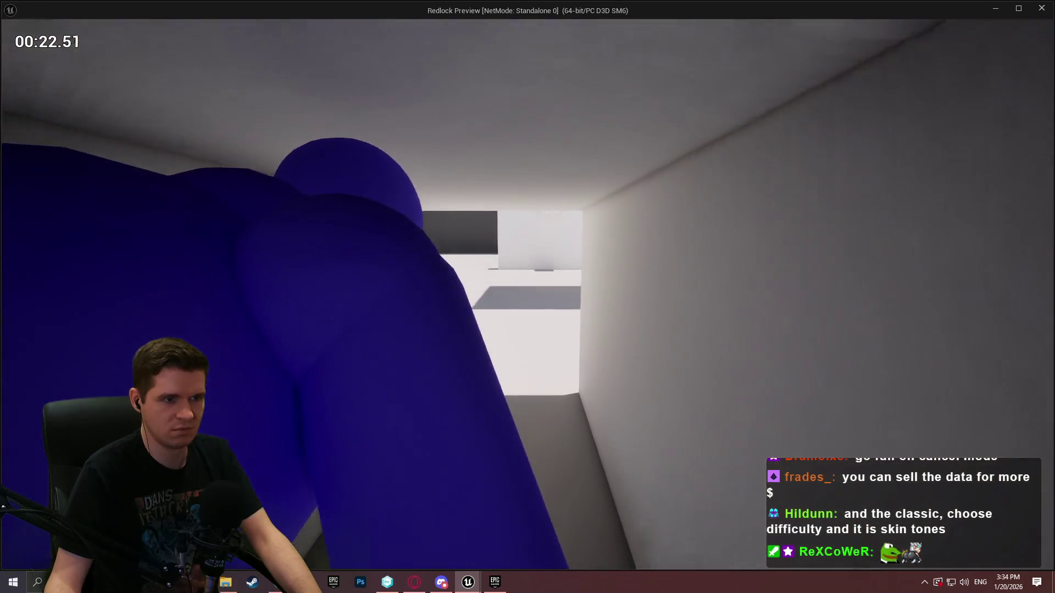
key("w")
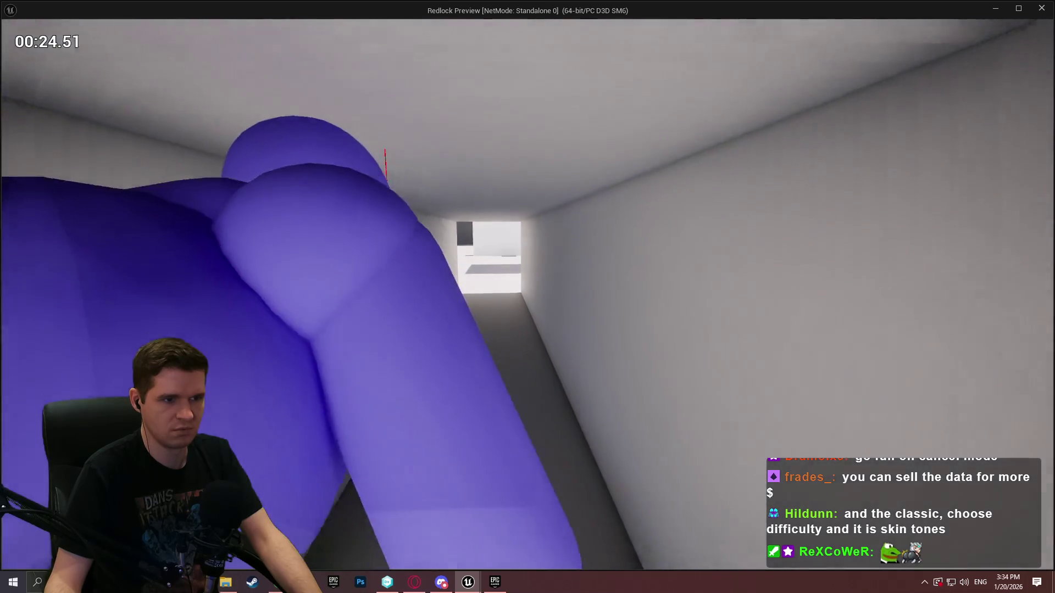
Step: Crawl through the next tunnel, look around the room, then move crouched along the corridor
key("w")
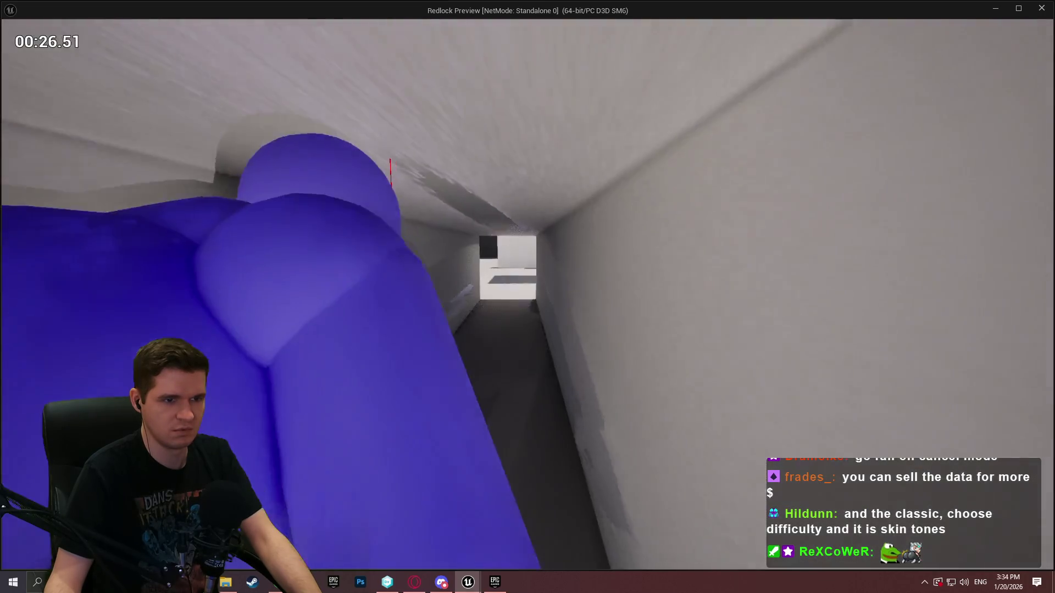
key("w")
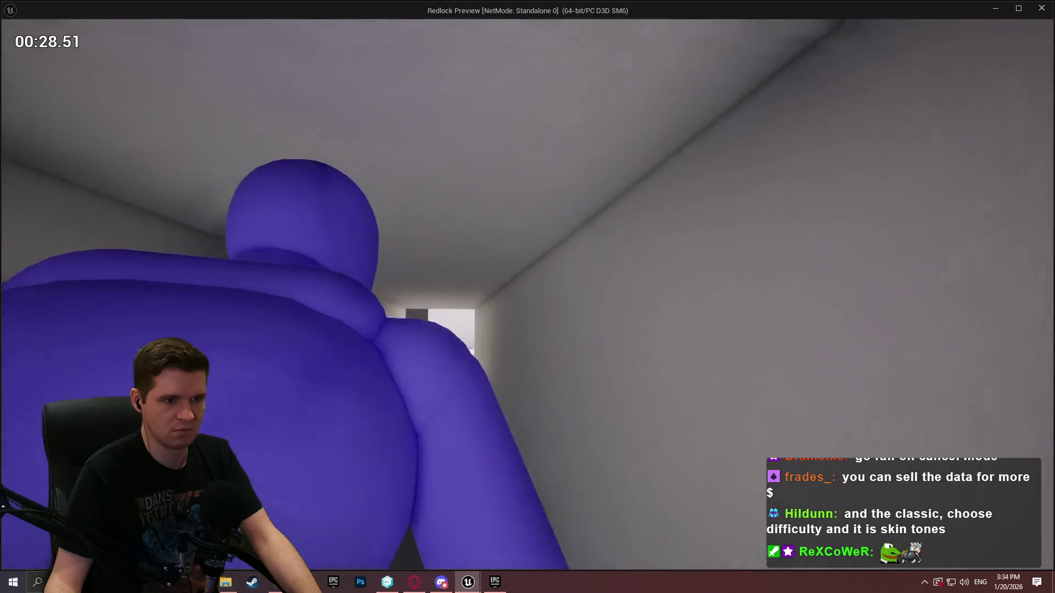
key("w")
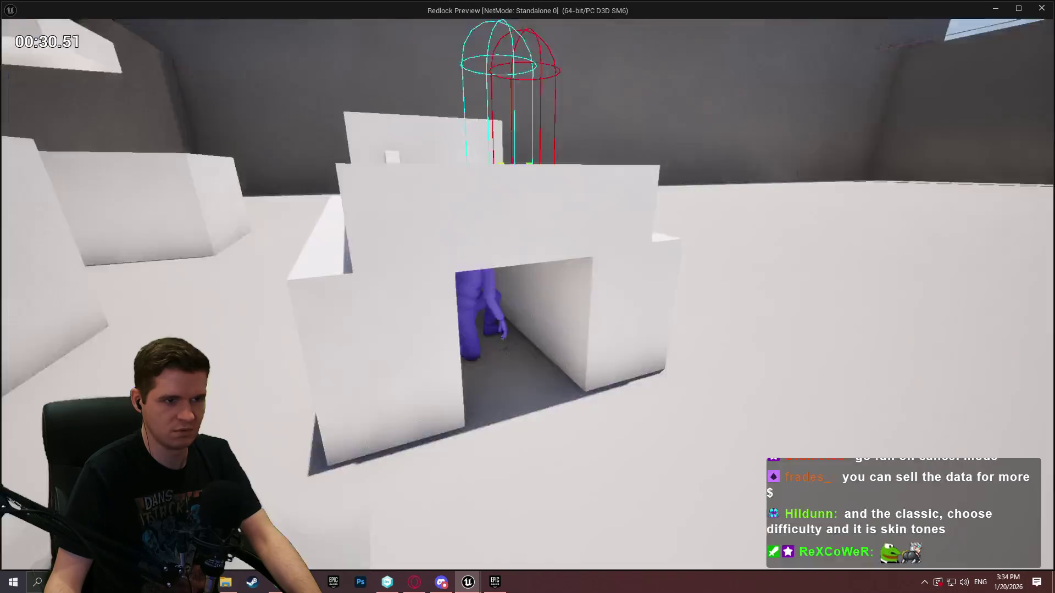
key("w")
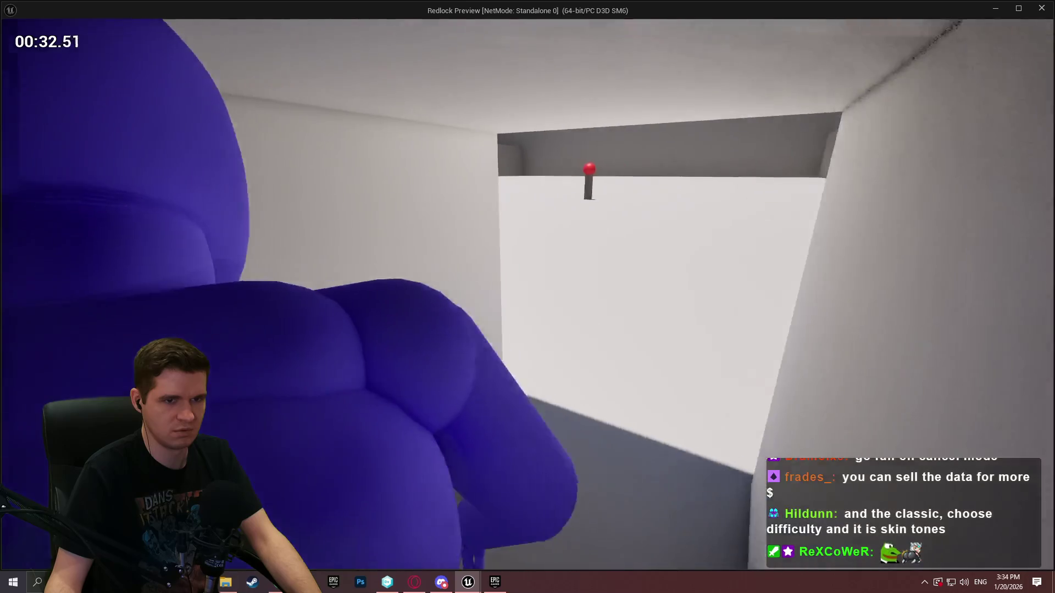
key("w")
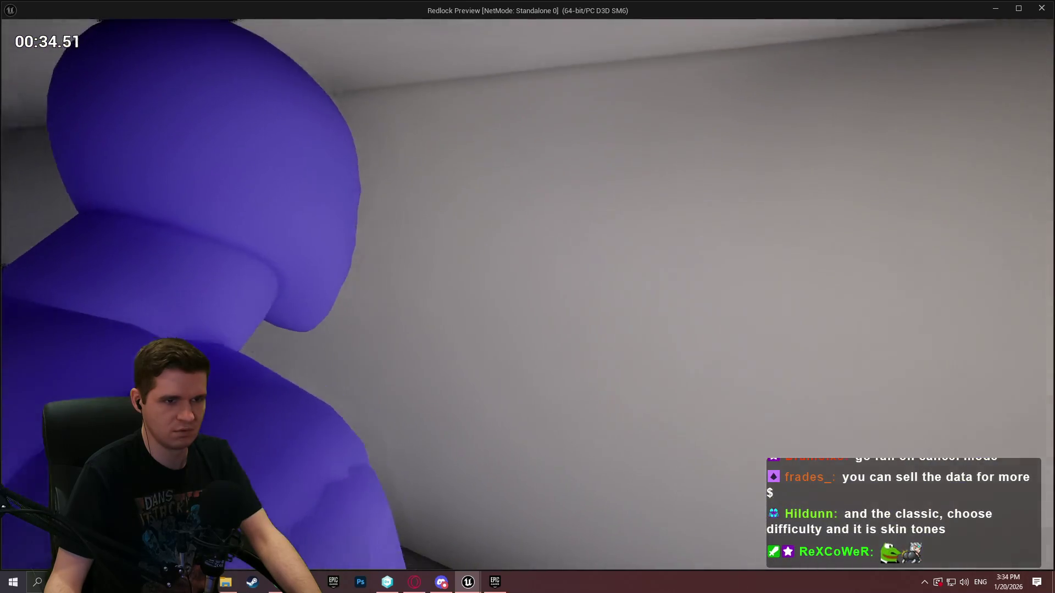
key("w")
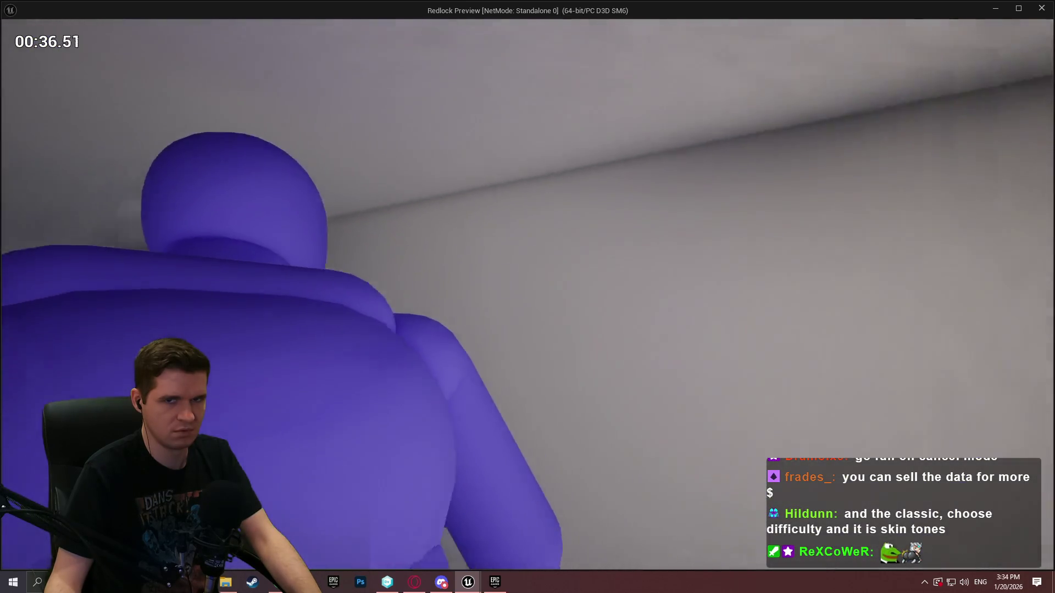
key("w")
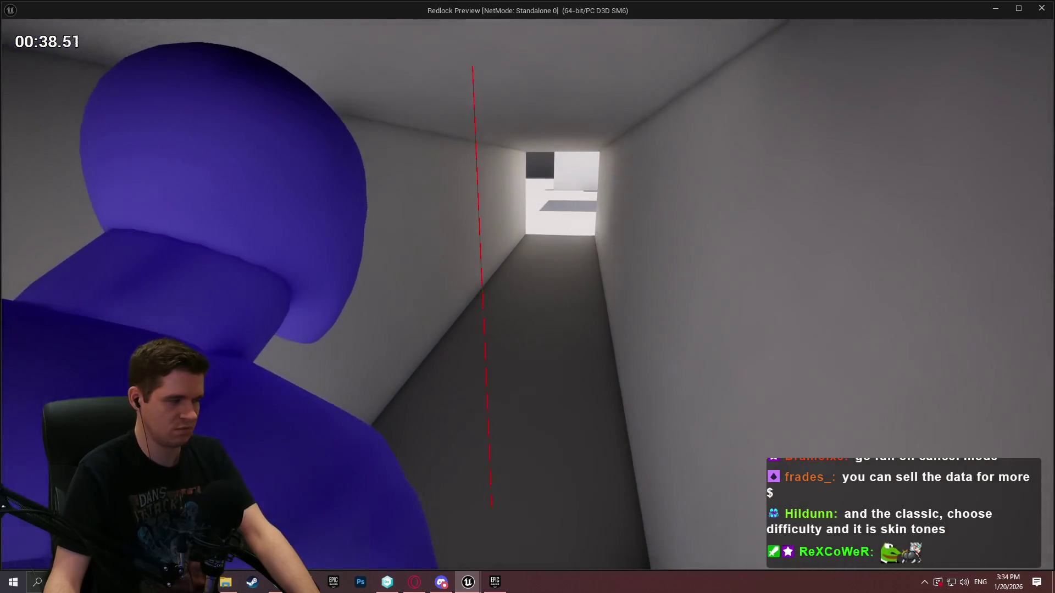
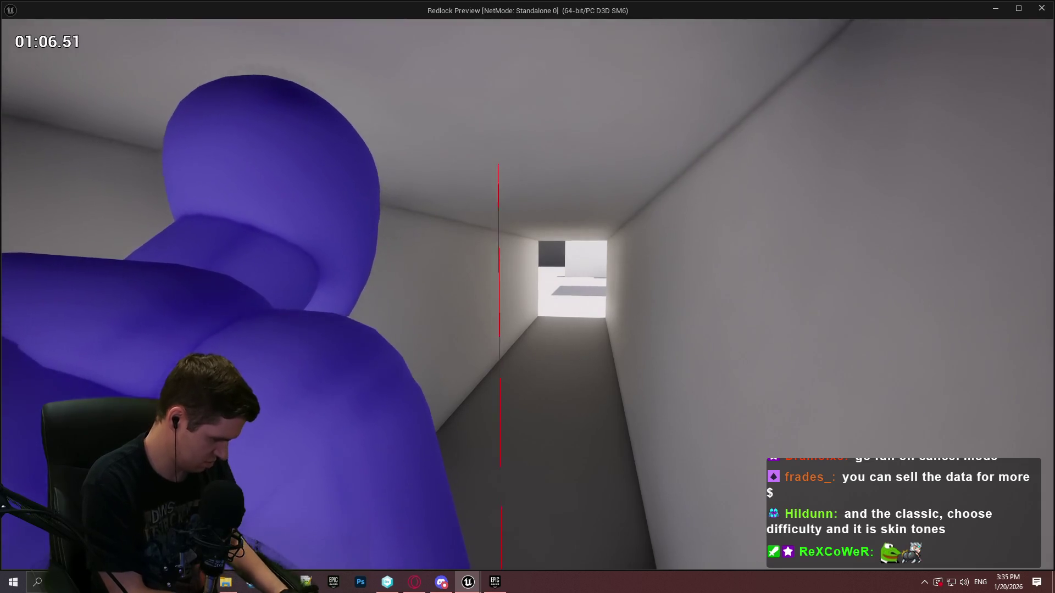
Step: End Play-In-Editor and return to the ALS_PlayerCameraManager CustomCameraBehavior graph
key("Escape")
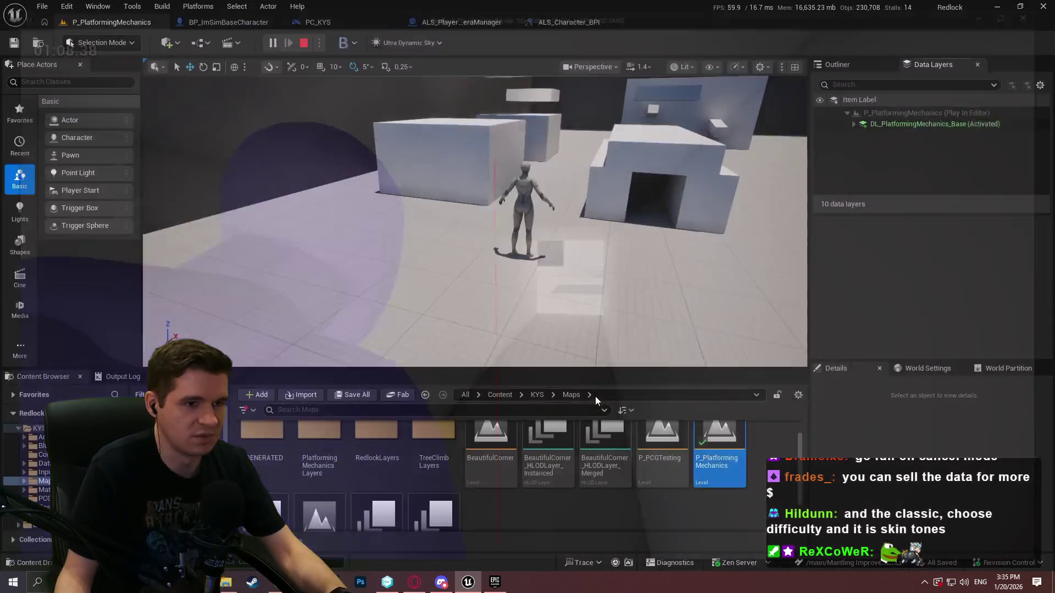
left_click(456, 20)
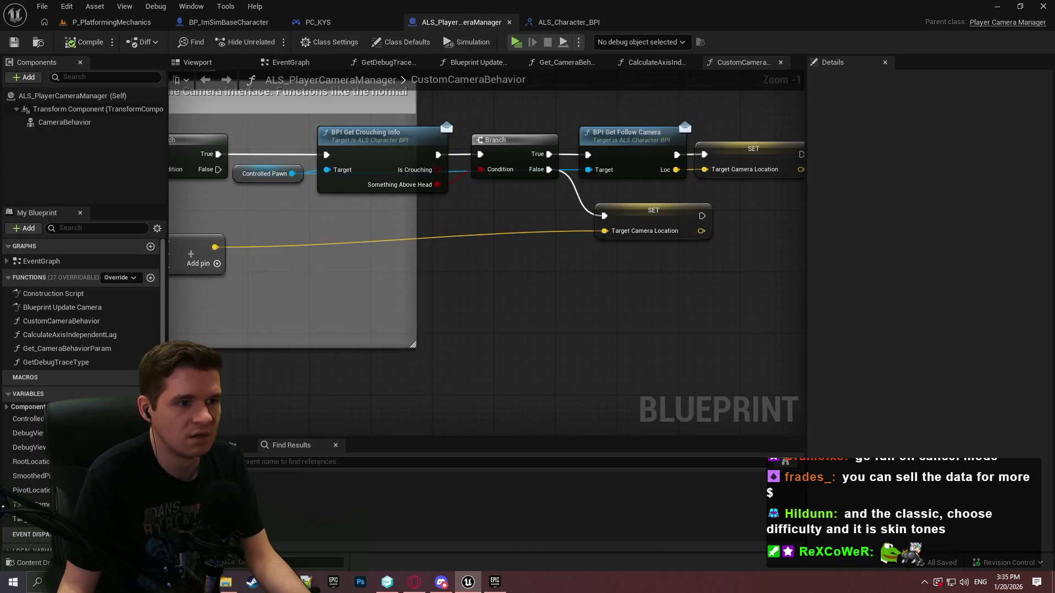
Step: Add an AND Boolean node wired from Something Above Head
mouse_move(562, 237)
left_mouse_down()
mouse_move(580, 257)
mouse_move(502, 254)
mouse_move(426, 220)
mouse_move(602, 239)
mouse_move(496, 210)
mouse_move(290, 207)
mouse_move(632, 238)
mouse_move(516, 219)
mouse_move(486, 224)
mouse_move(1003, 279)
left_mouse_up()
type("and")
key("Return")
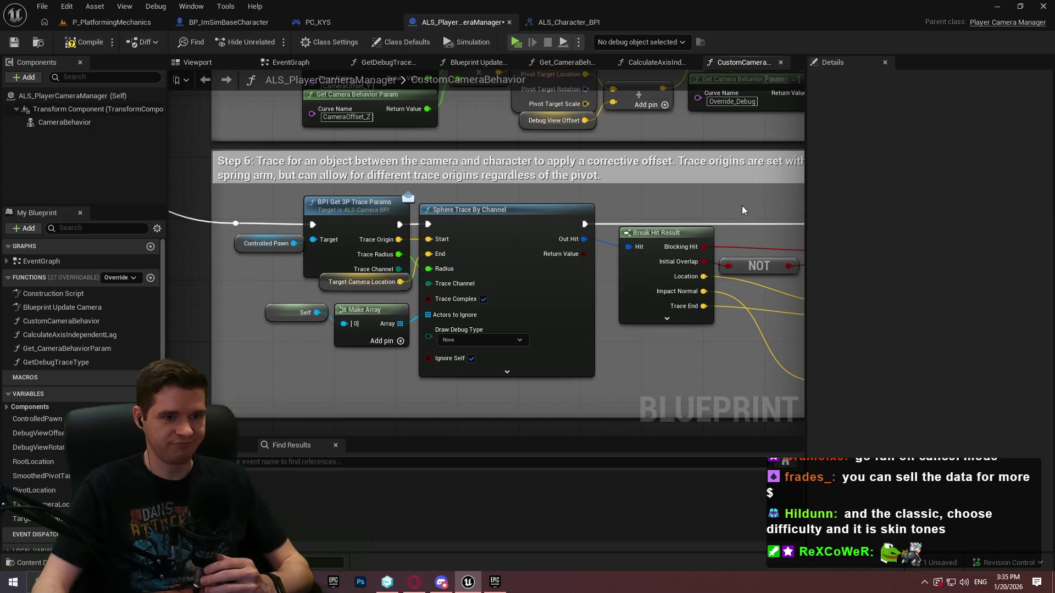
left_click_drag(745, 350, 513, 259)
mouse_move(438, 316)
left_mouse_down()
mouse_move(683, 307)
mouse_move(549, 307)
mouse_move(574, 257)
mouse_move(496, 252)
mouse_move(549, 280)
mouse_move(736, 307)
mouse_move(647, 318)
left_mouse_up()
key("Escape")
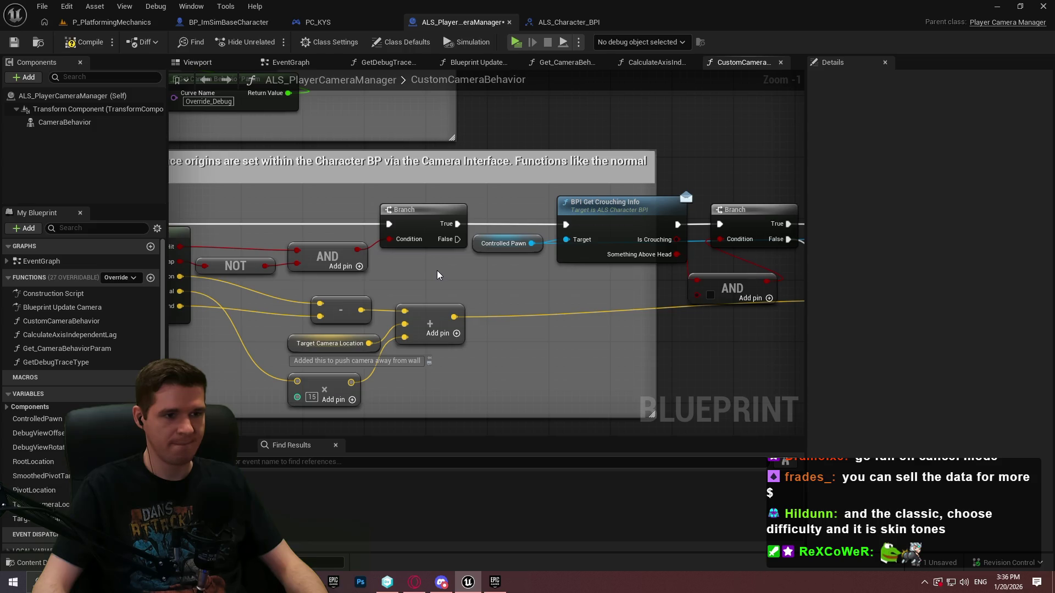
Step: Route the entry execution past the Branch directly into BPI Get Crouching Info
mouse_move(437, 271)
left_mouse_down()
mouse_move(246, 270)
mouse_move(717, 274)
mouse_move(828, 260)
mouse_move(485, 262)
left_mouse_up()
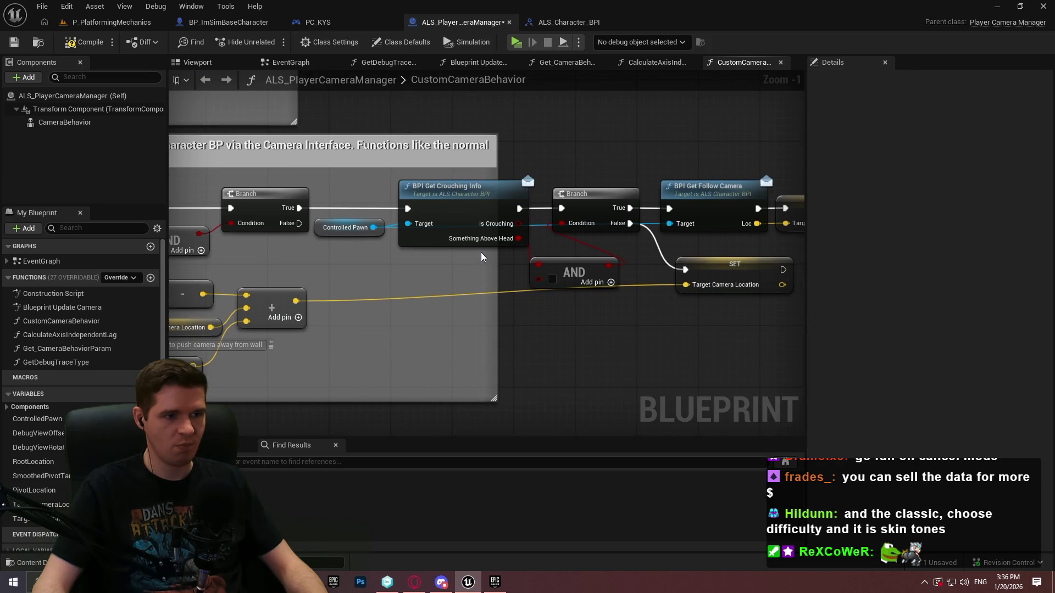
mouse_move(482, 256)
left_mouse_down()
mouse_move(824, 283)
mouse_move(720, 268)
left_mouse_up()
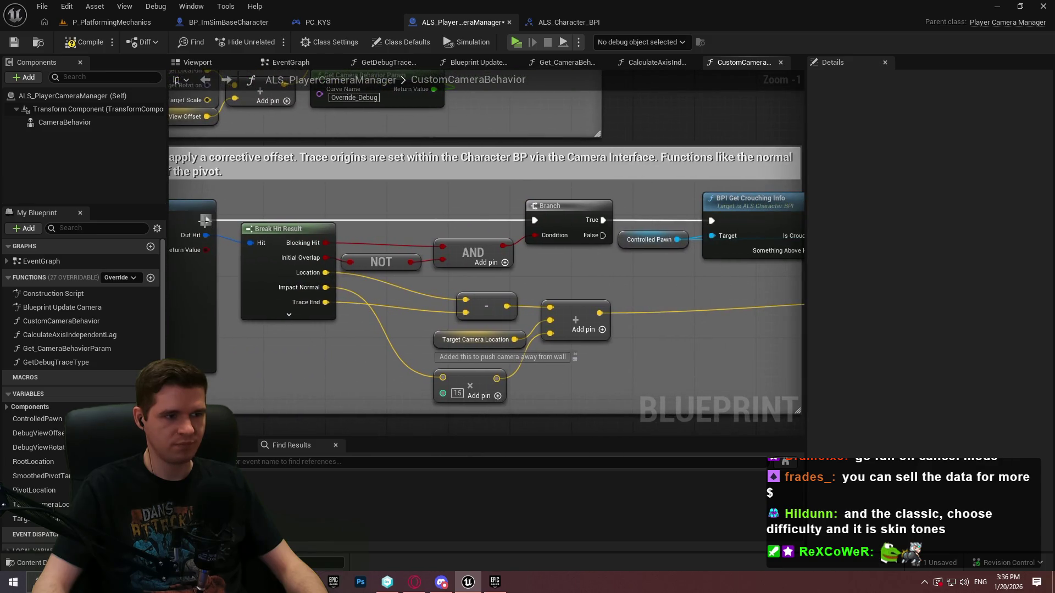
mouse_move(205, 220)
left_mouse_down()
mouse_move(737, 219)
mouse_move(713, 220)
left_mouse_up()
left_click_drag(743, 275, 451, 274)
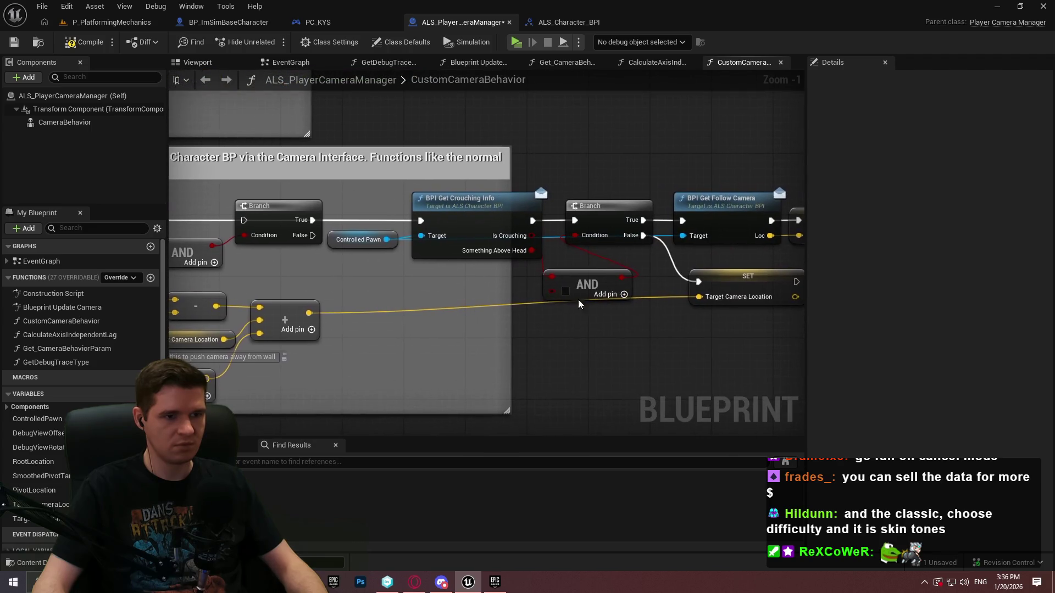
left_click(556, 292)
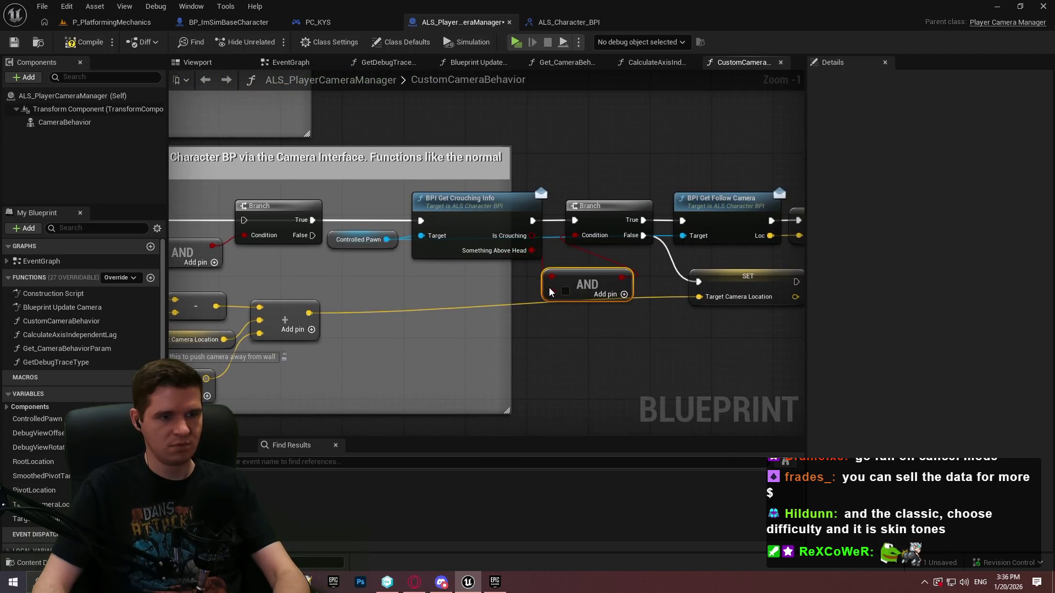
mouse_move(551, 290)
left_mouse_down()
mouse_move(336, 280)
mouse_move(706, 280)
mouse_move(349, 280)
mouse_move(607, 297)
mouse_move(525, 244)
mouse_move(302, 223)
mouse_move(341, 237)
mouse_move(313, 232)
left_mouse_up()
left_click_drag(725, 297, 420, 281)
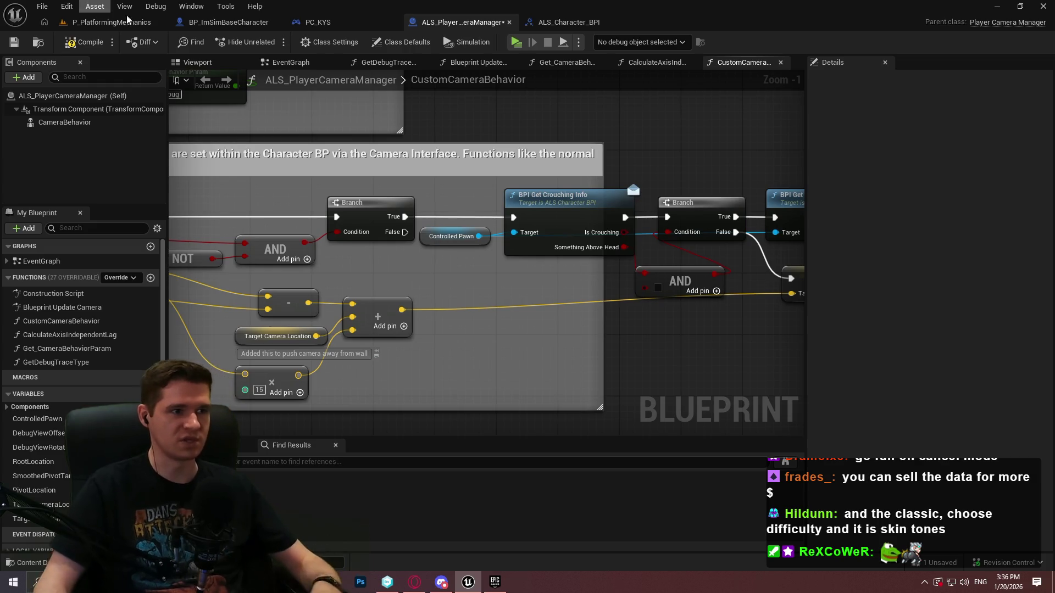
Step: Open BP_ImSimBaseCharacter's EventGraph and its collapsed On Begin Play graph
left_click(228, 22)
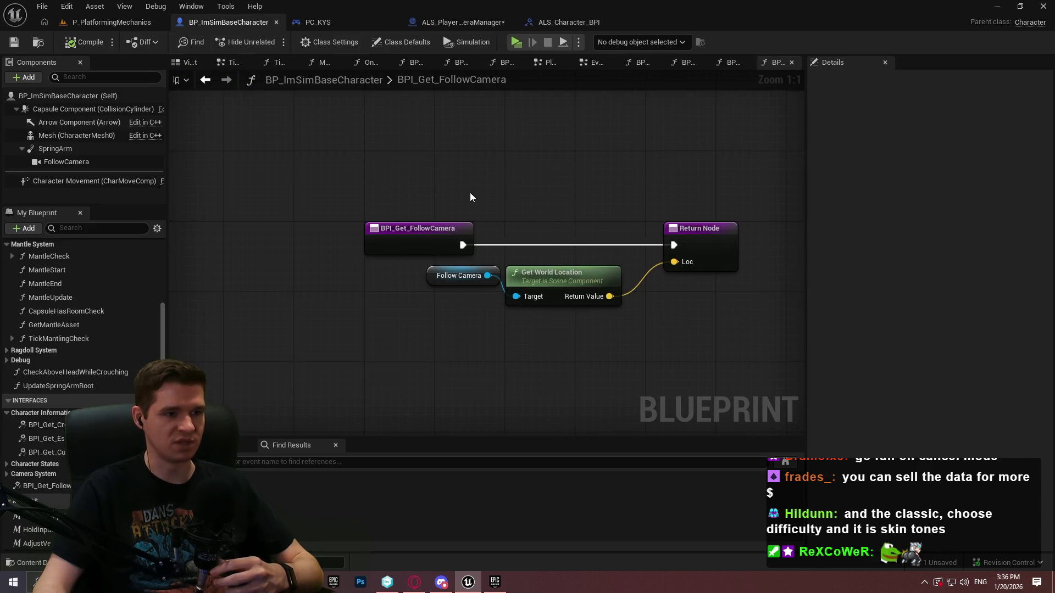
left_click(463, 21)
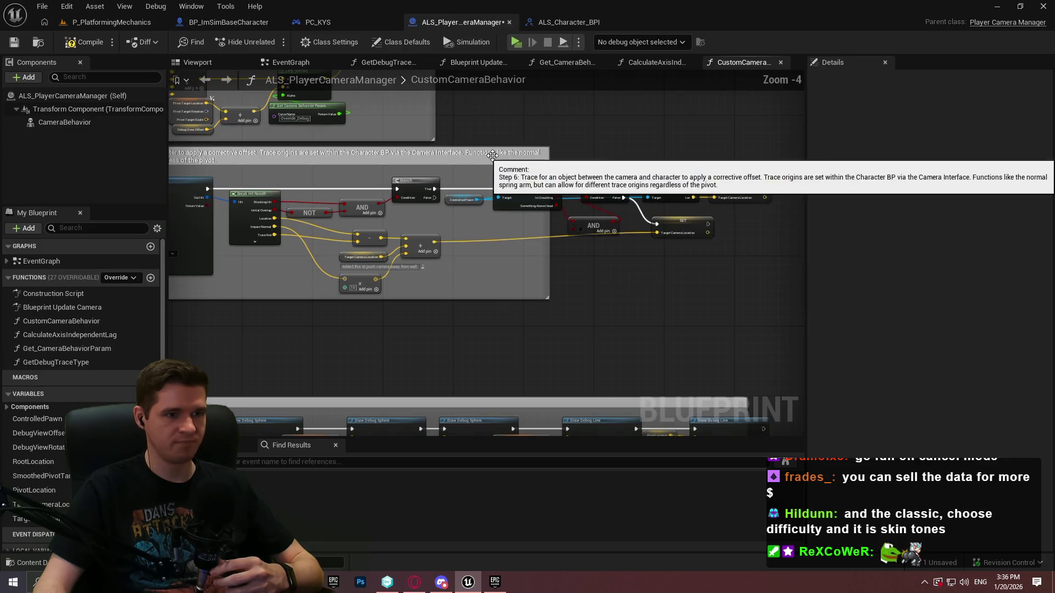
left_click(228, 24)
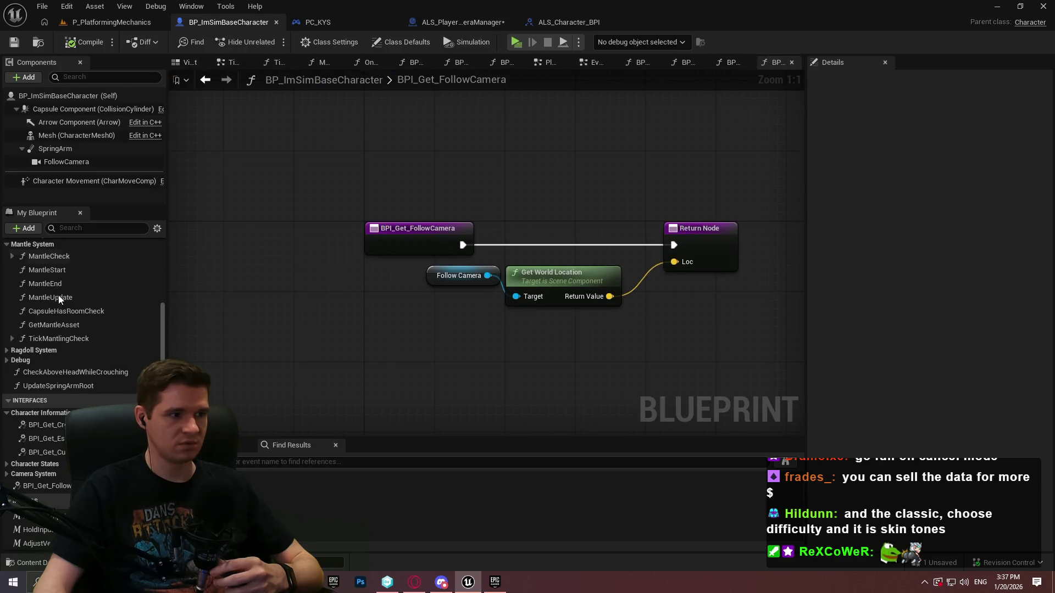
scroll(79, 271, "up", 5)
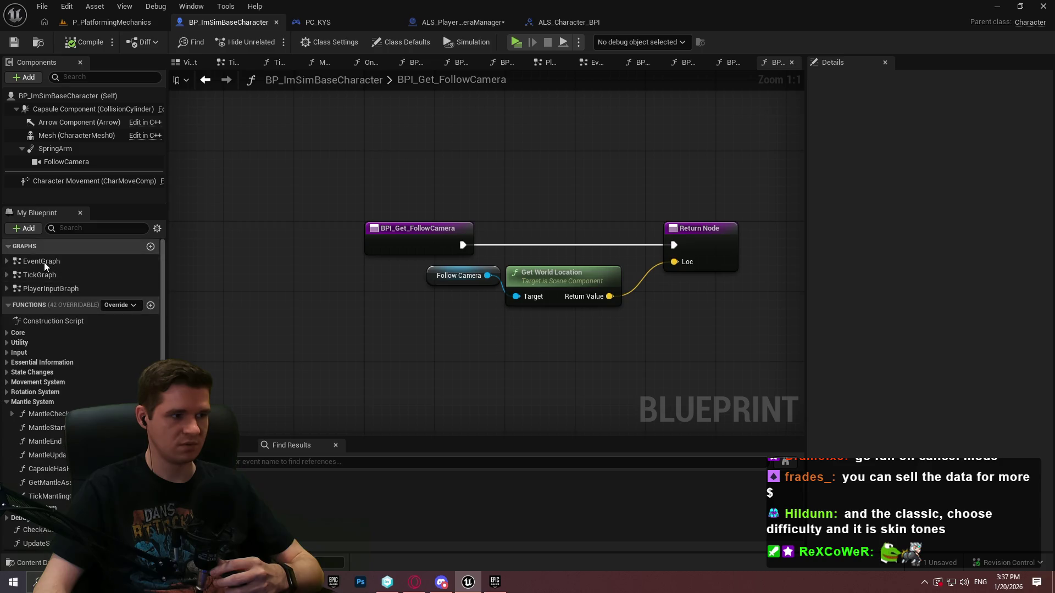
double_click(44, 262)
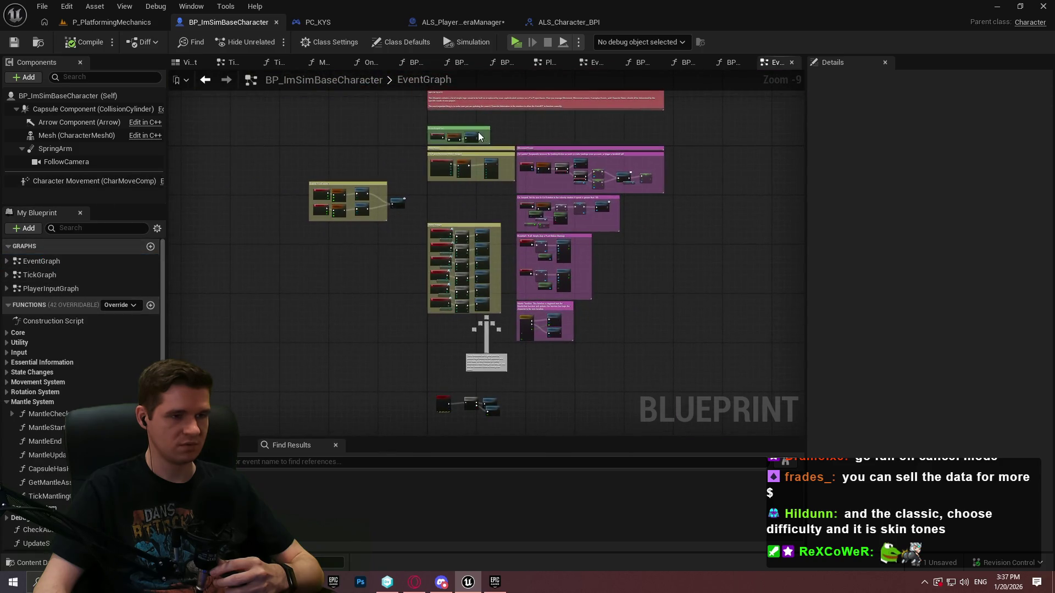
scroll(479, 137, "up", 9)
double_click(479, 140)
scroll(320, 313, "up", 2)
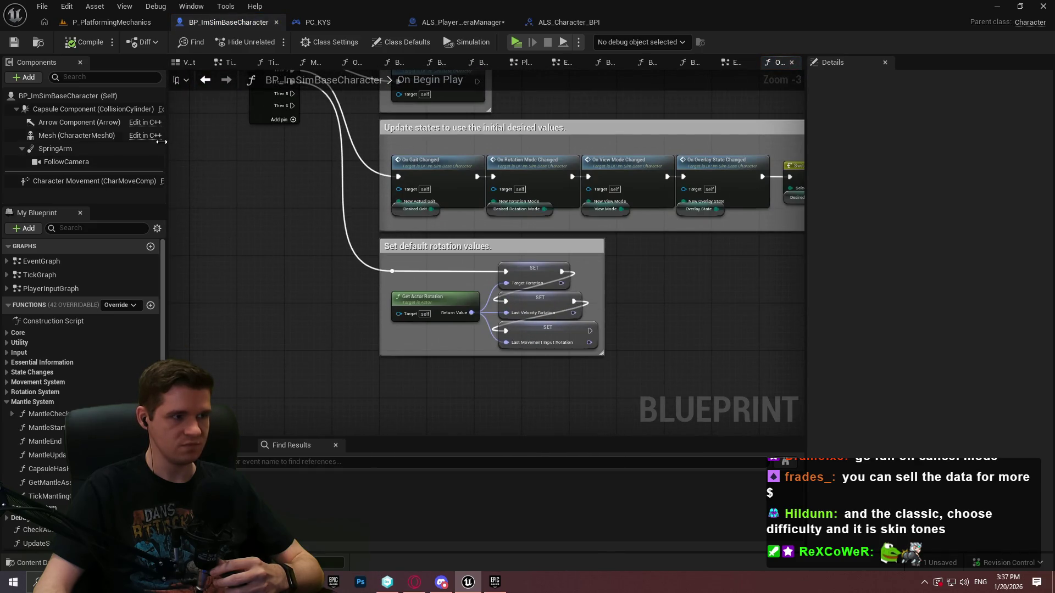
Step: Place a Spring Arm reference and add Set World Location targeting it
right_click(156, 136)
left_click(332, 147)
left_click_drag(80, 160, 325, 381)
mouse_move(54, 148)
left_mouse_down()
mouse_move(402, 375)
mouse_move(506, 399)
left_mouse_up()
scroll(370, 394, "up", 3)
type("set world loc")
key("Return")
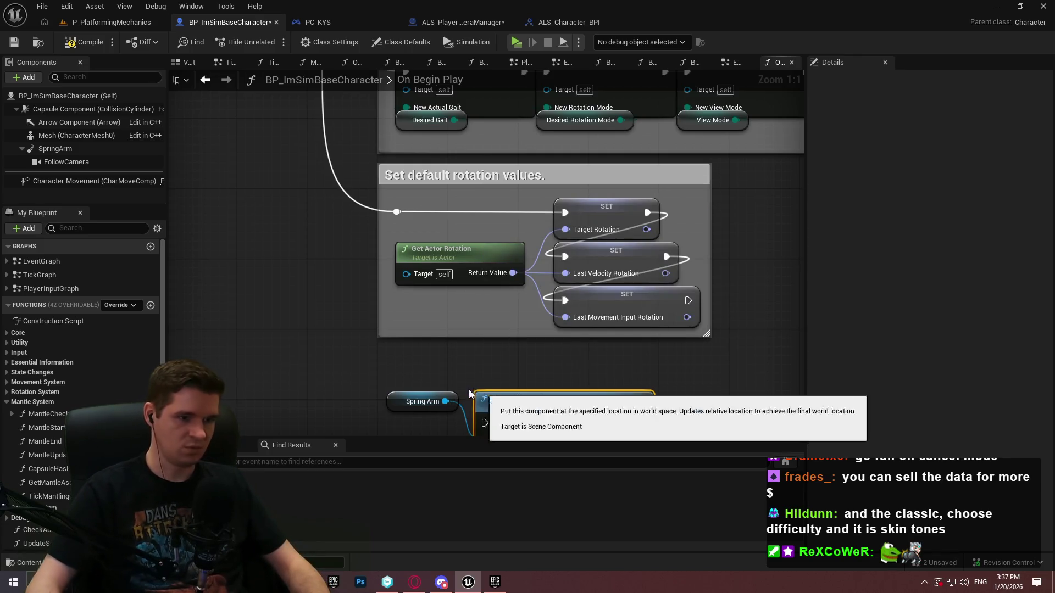
left_click_drag(473, 393, 463, 323)
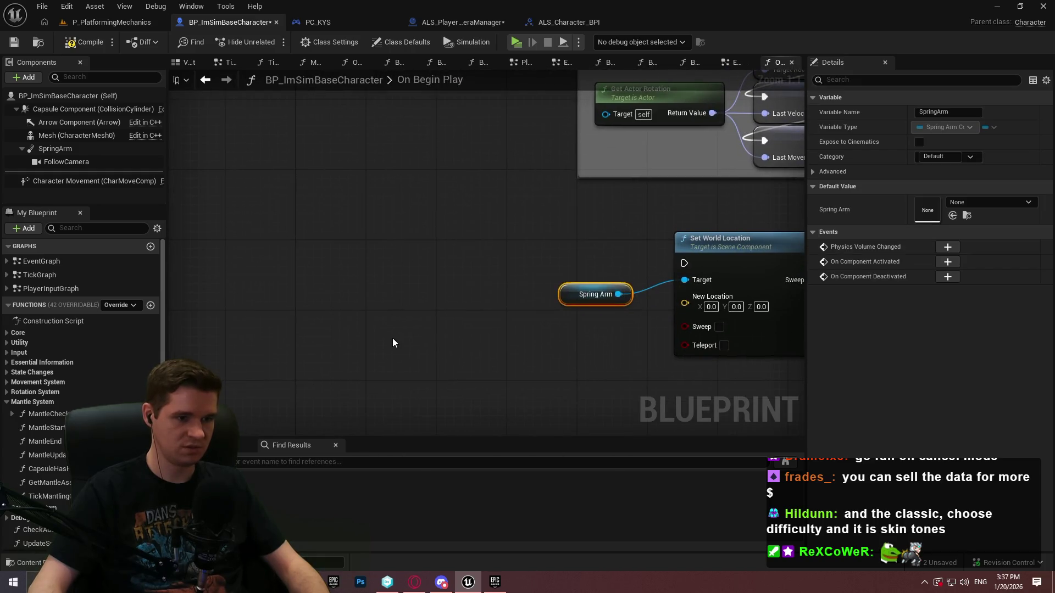
Step: Add a Get Socket Location node for the Mesh, then go to the Content folder
right_click(392, 338)
type("get bone loca")
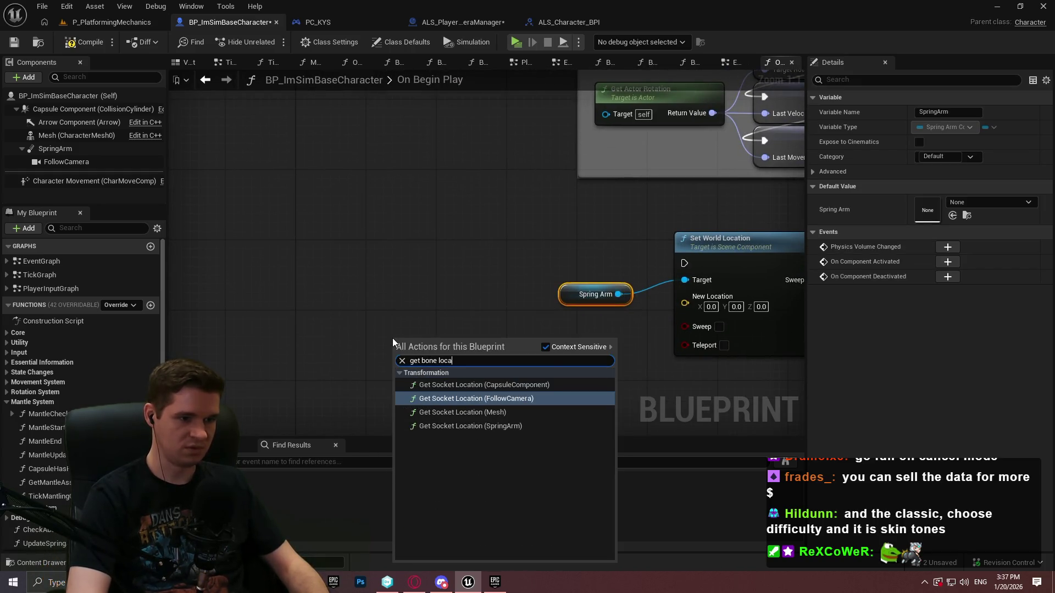
left_click(462, 412)
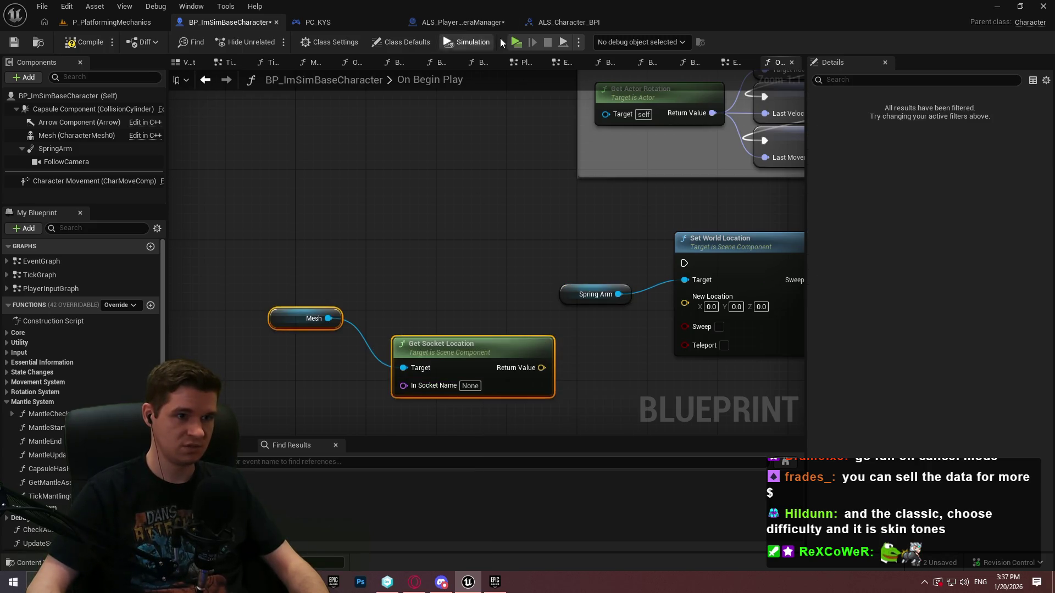
left_click(468, 386)
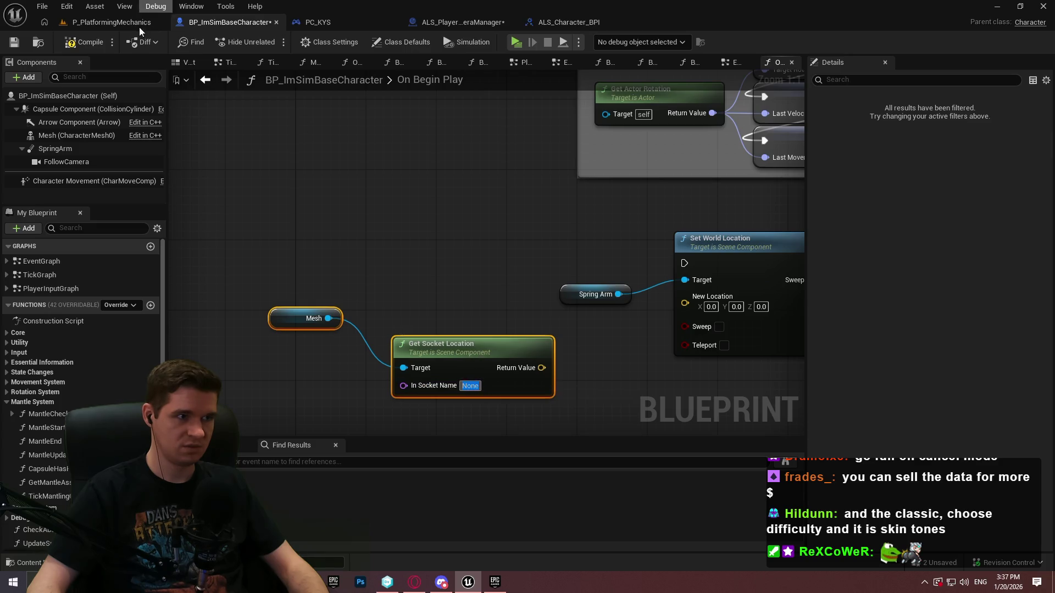
left_click(110, 22)
left_click(507, 397)
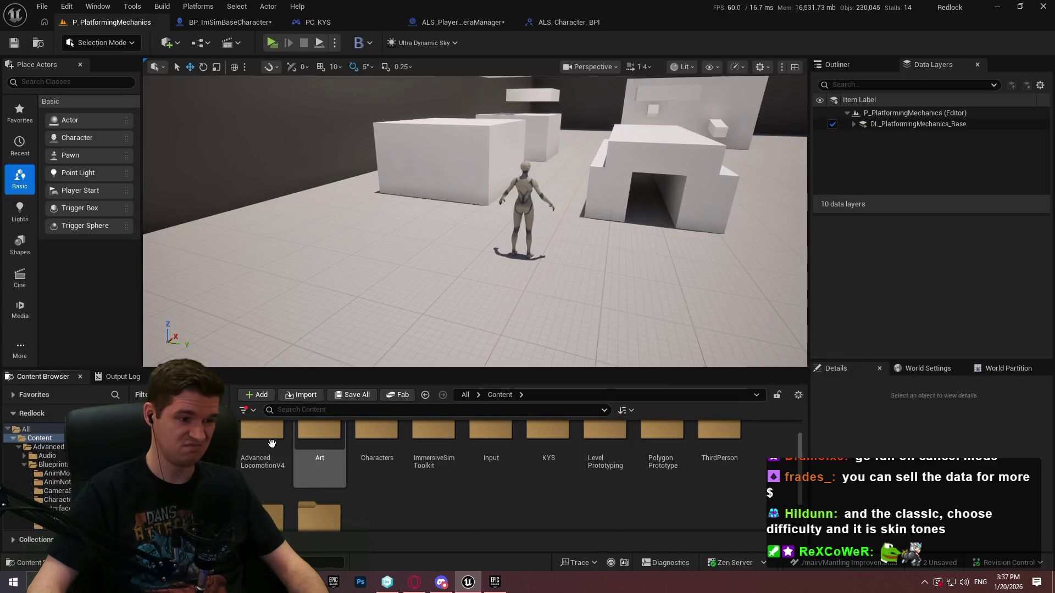
Step: Open ALS_Mannequin_Skeleton from AdvancedLocomotionV4/CharacterAssets/MannequinSkeleton and copy the TP_CameraTrace_R socket name
double_click(262, 445)
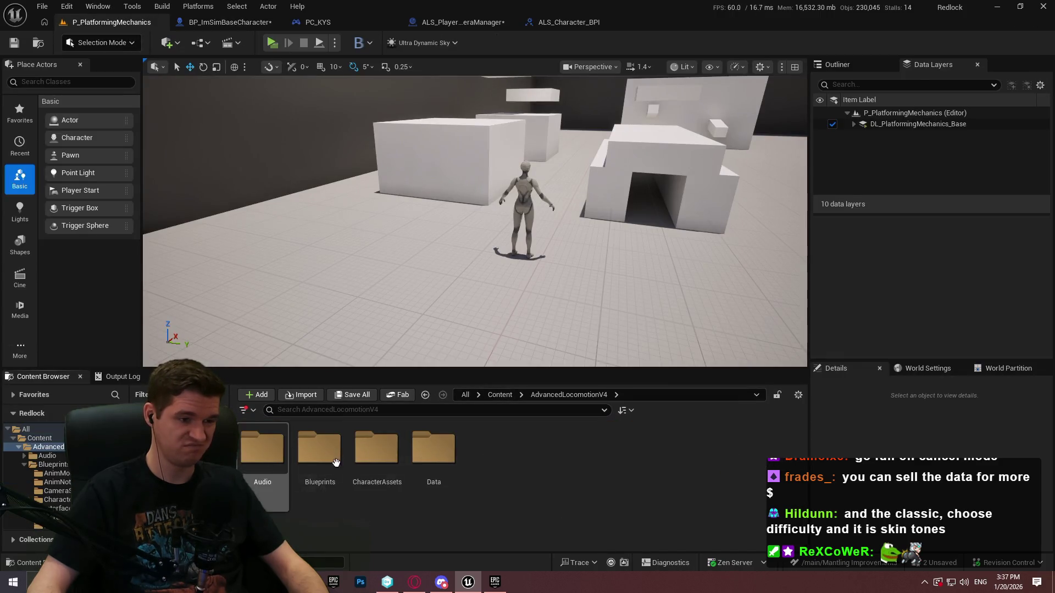
double_click(400, 472)
double_click(272, 462)
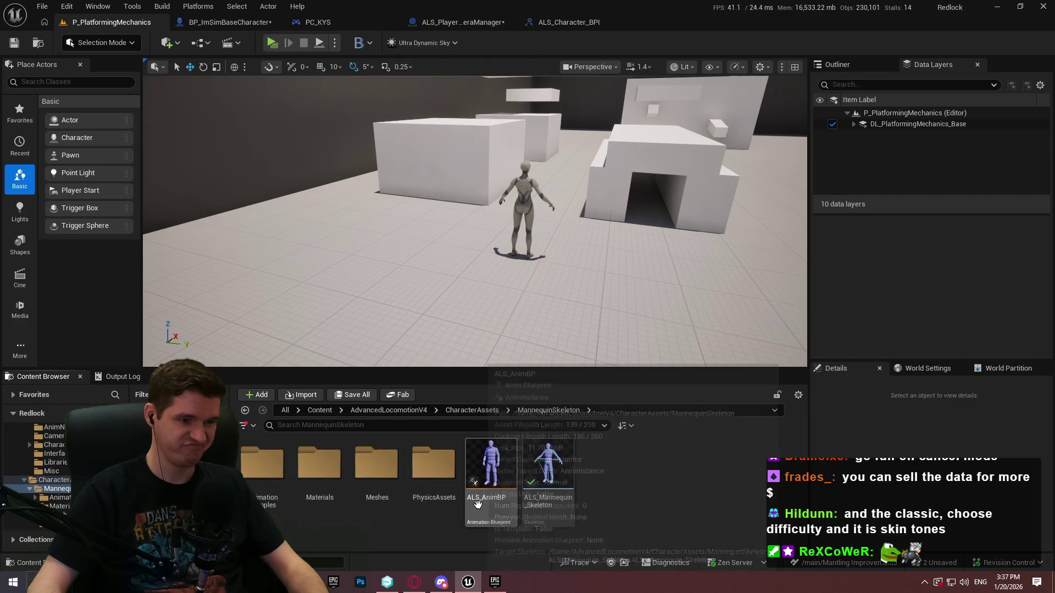
left_click(574, 525)
double_click(574, 525)
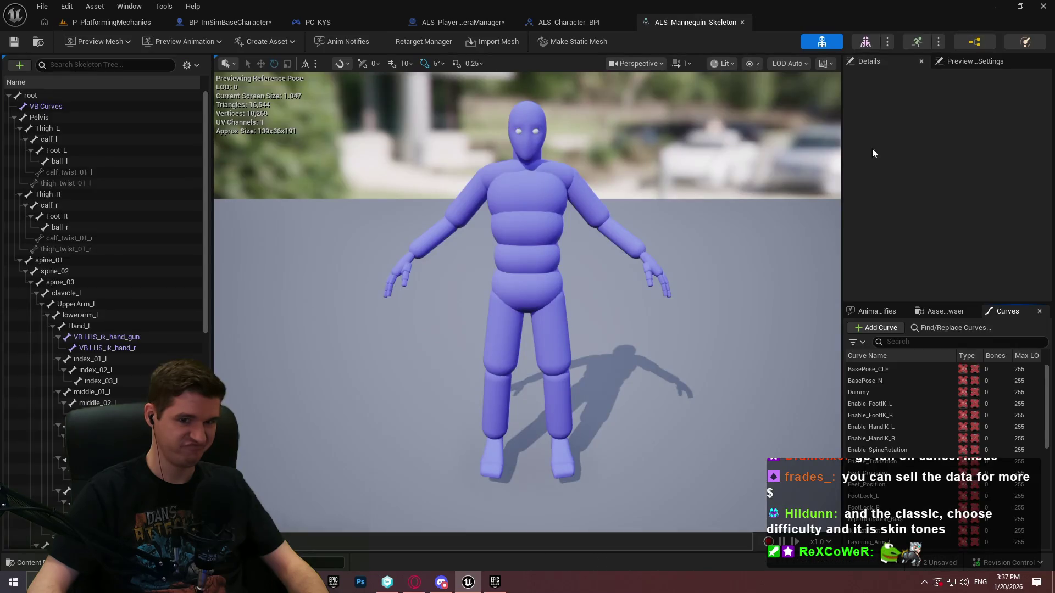
left_click(949, 65)
left_click(891, 62)
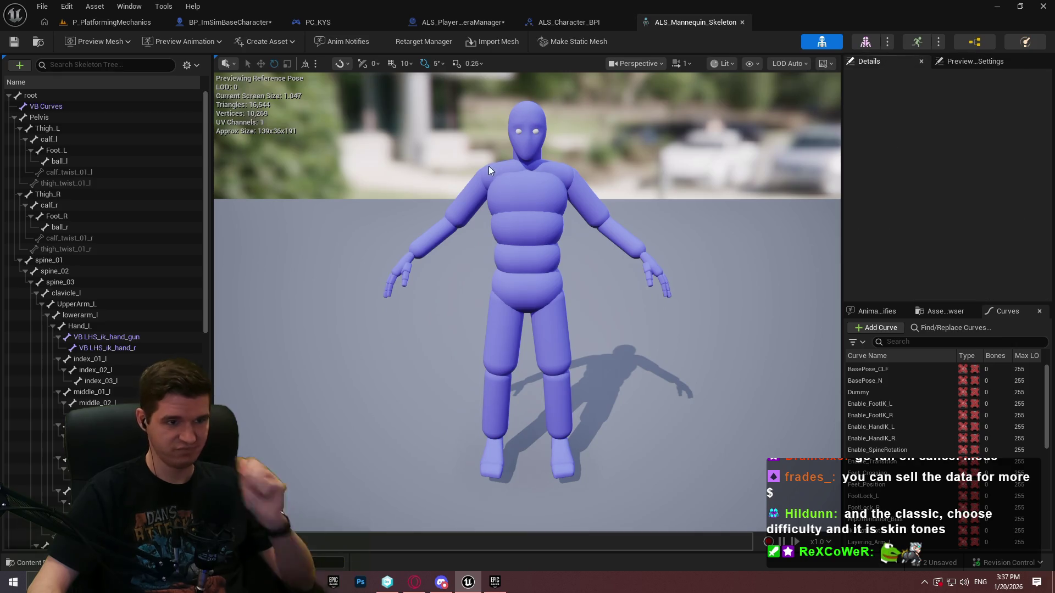
left_click_drag(207, 199, 206, 418)
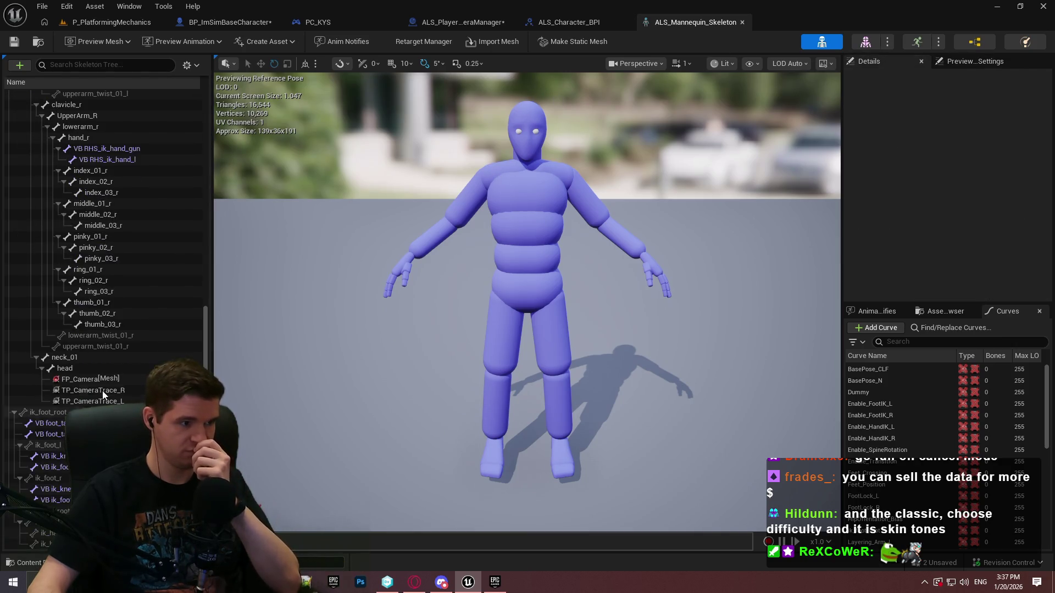
double_click(102, 390)
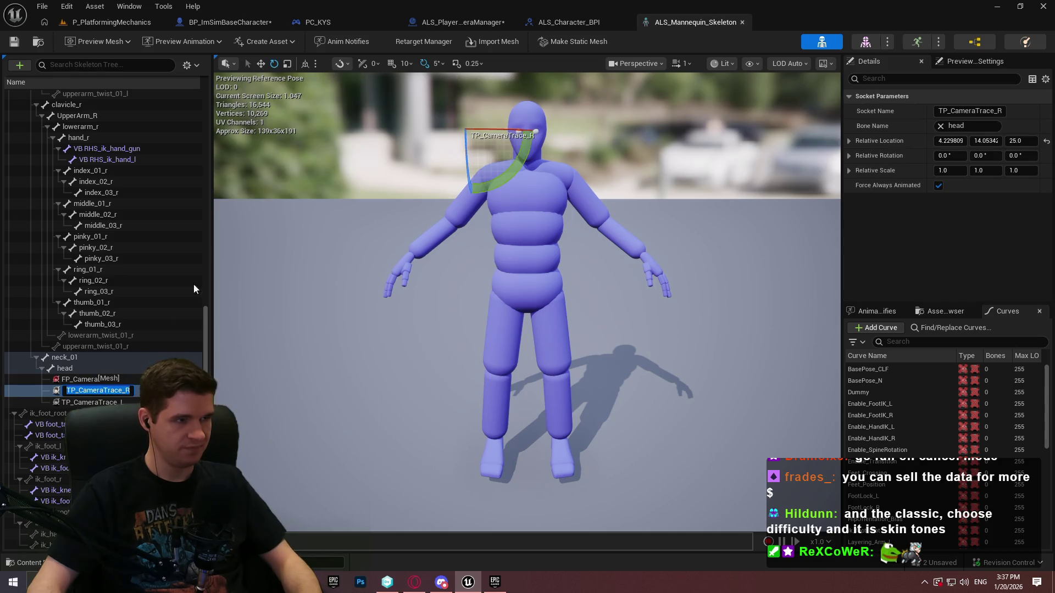
Step: Paste TP_CameraTrace_R into Get Socket Location's In Socket Name and connect Set World Location
left_click(248, 22)
left_click(470, 385)
key("ctrl+v")
key("Return")
mouse_move(684, 263)
left_mouse_down()
mouse_move(404, 2)
mouse_move(420, 2)
mouse_move(456, 352)
mouse_move(447, 345)
left_mouse_up()
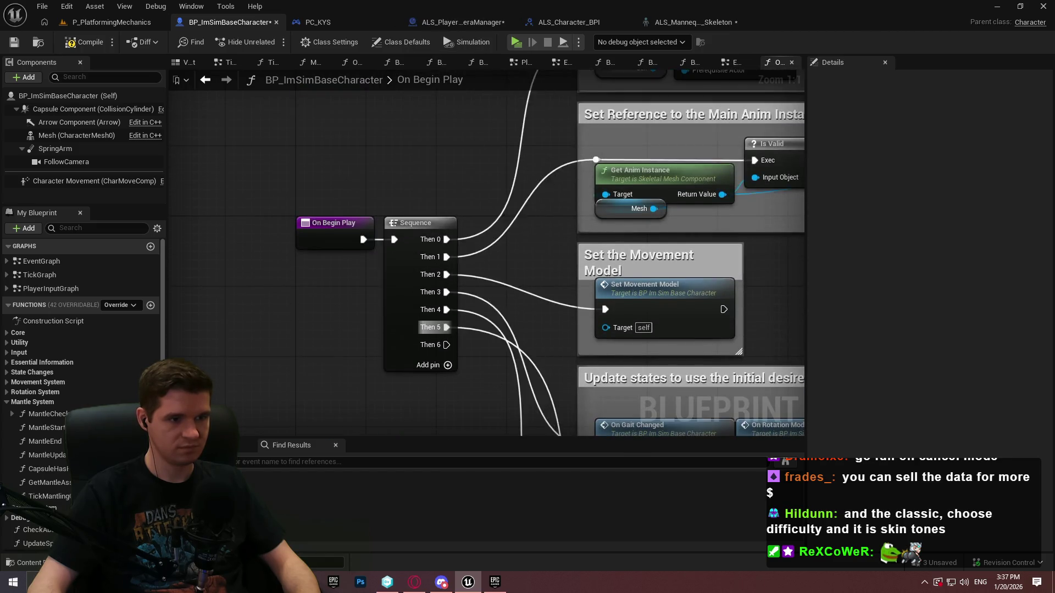
Step: Tidy the Get Socket Location and Mesh nodes, save BP_ImSimBaseCharacter, and return to P_PlatformingMechanics
left_click_drag(574, 325, 653, 298)
left_click_drag(357, 295, 481, 298)
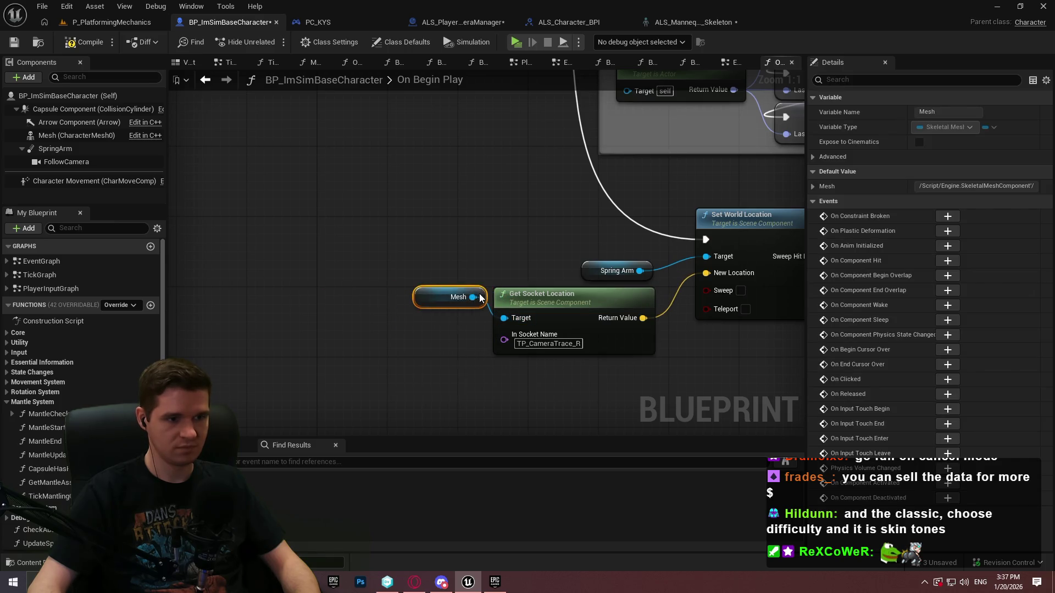
left_click(14, 42)
left_click(106, 24)
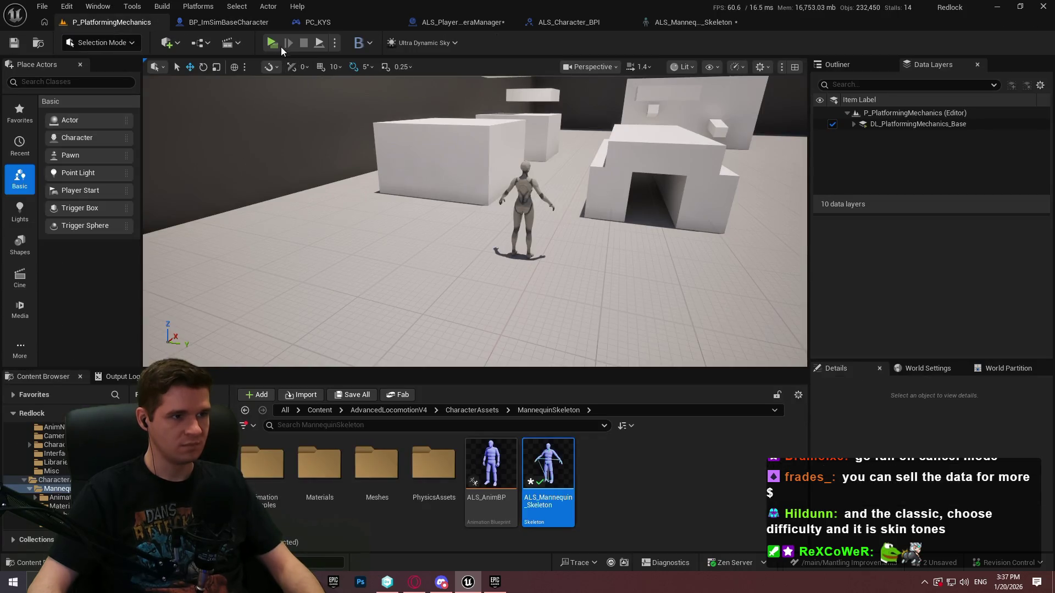